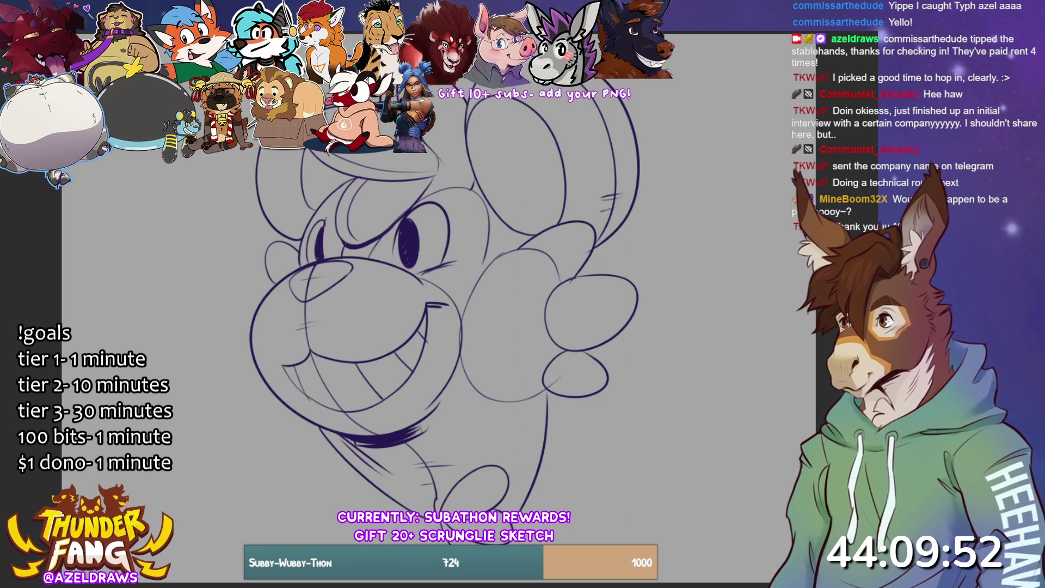
Dab white highlights on the left eye, nose, right cheek, upper-left ear and lower-right bump.
left_click(422, 237)
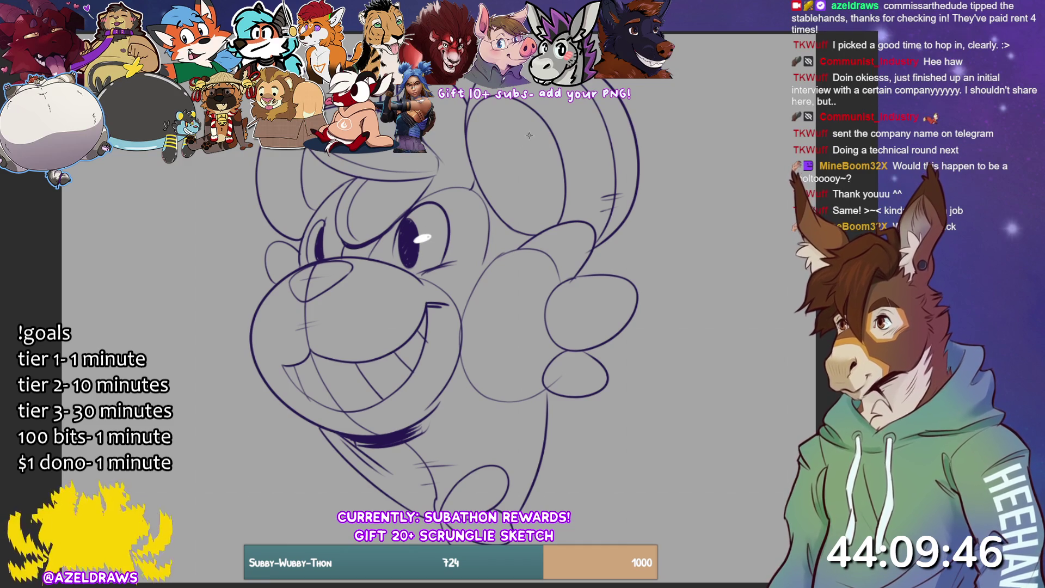
left_click(313, 248)
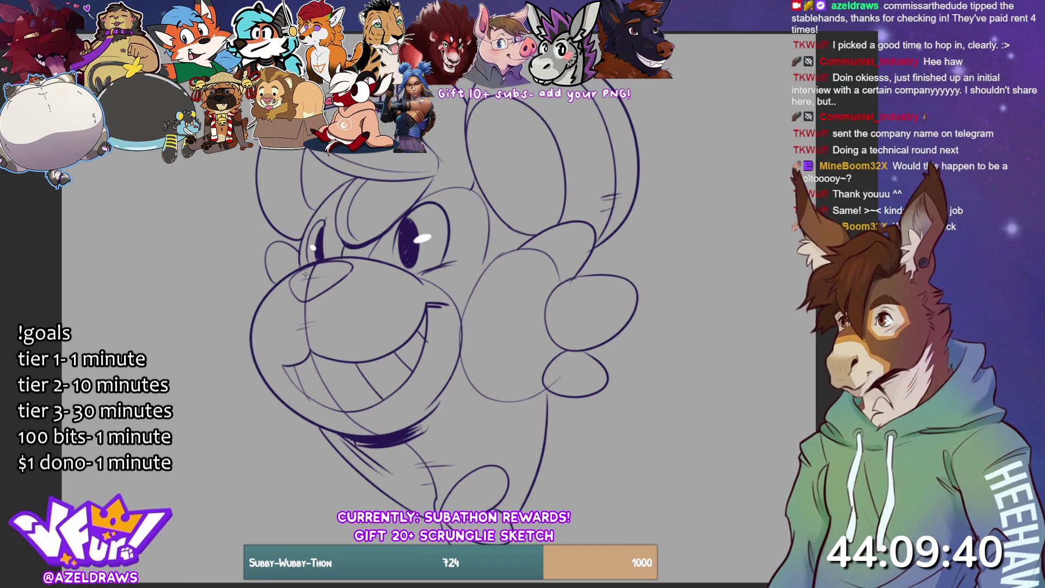
mouse_move(300, 275)
left_mouse_down()
mouse_move(330, 265)
mouse_move(303, 275)
left_mouse_up()
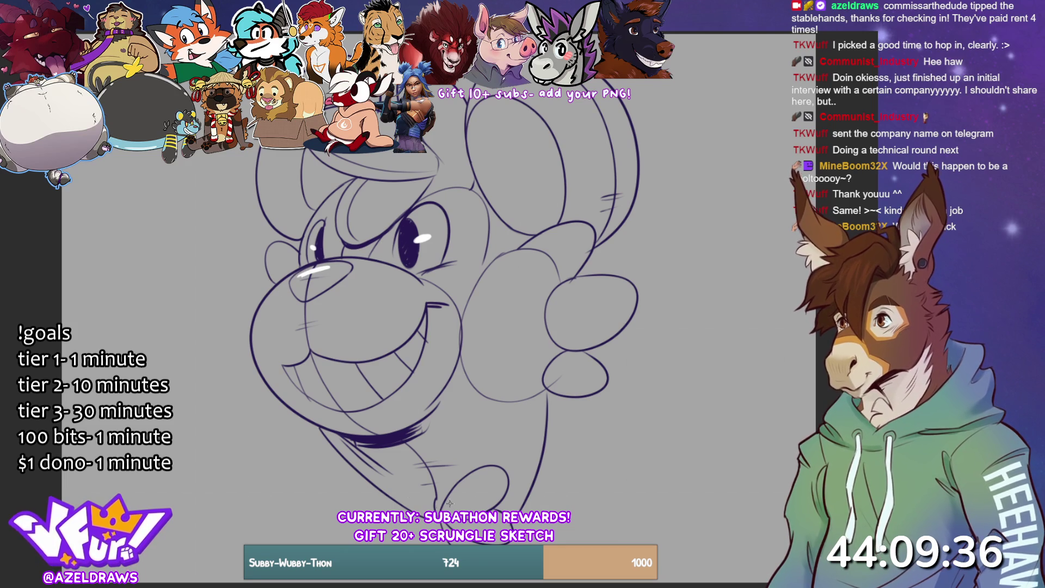
left_click_drag(579, 285, 629, 285)
left_click_drag(544, 235, 575, 231)
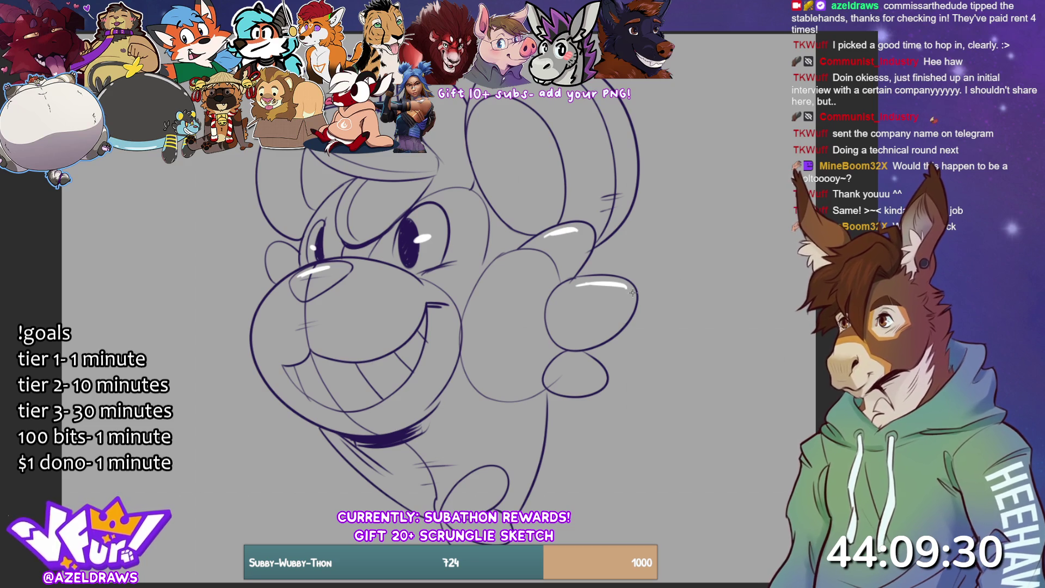
left_click_drag(571, 355, 604, 377)
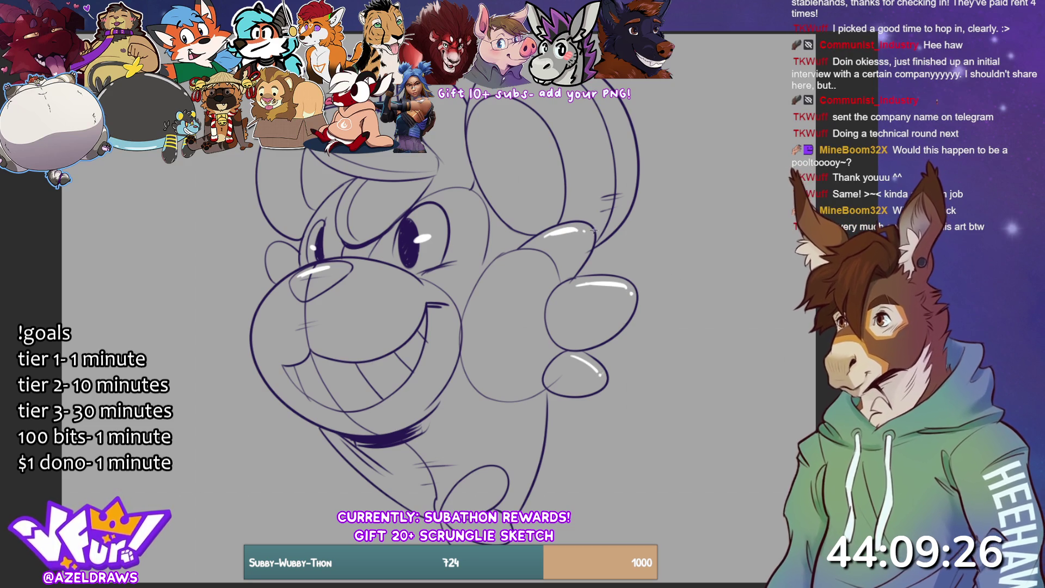
Stroke white highlights along the upper-left head outline, the top ear's edge and the muzzle's left outline.
left_click_drag(346, 204, 342, 226)
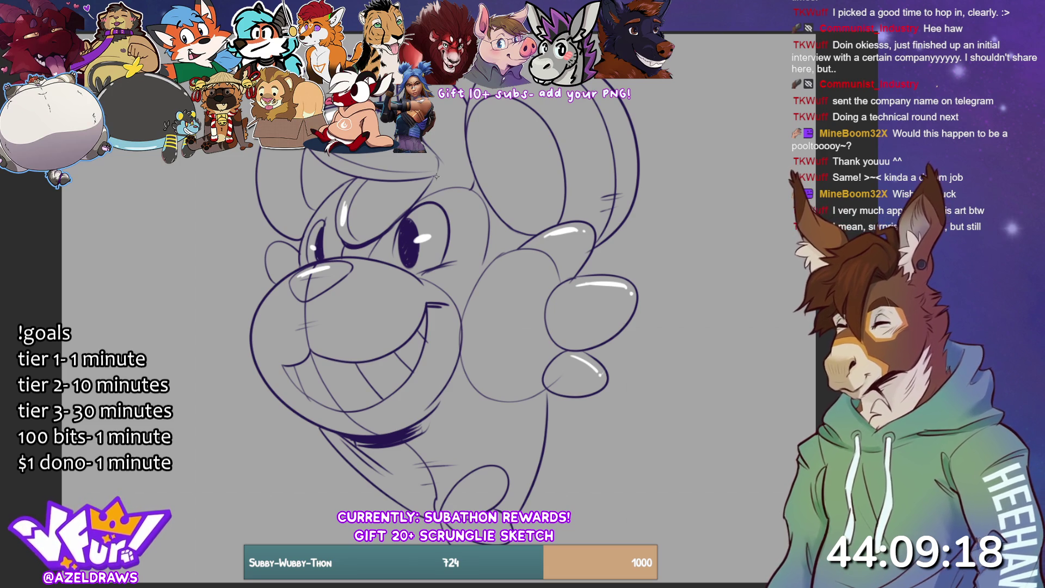
left_click_drag(265, 150, 267, 194)
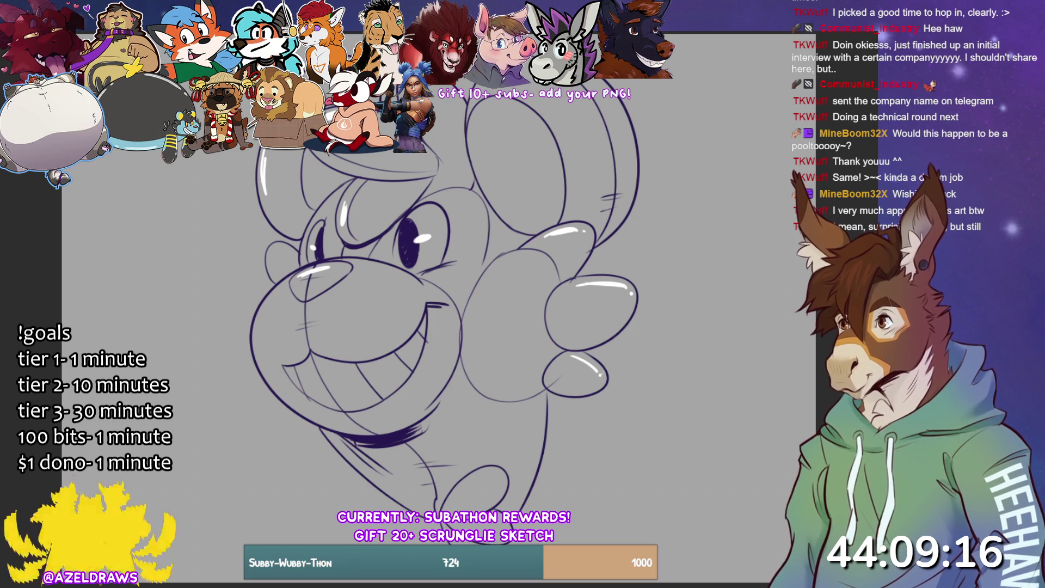
left_click_drag(478, 93, 484, 174)
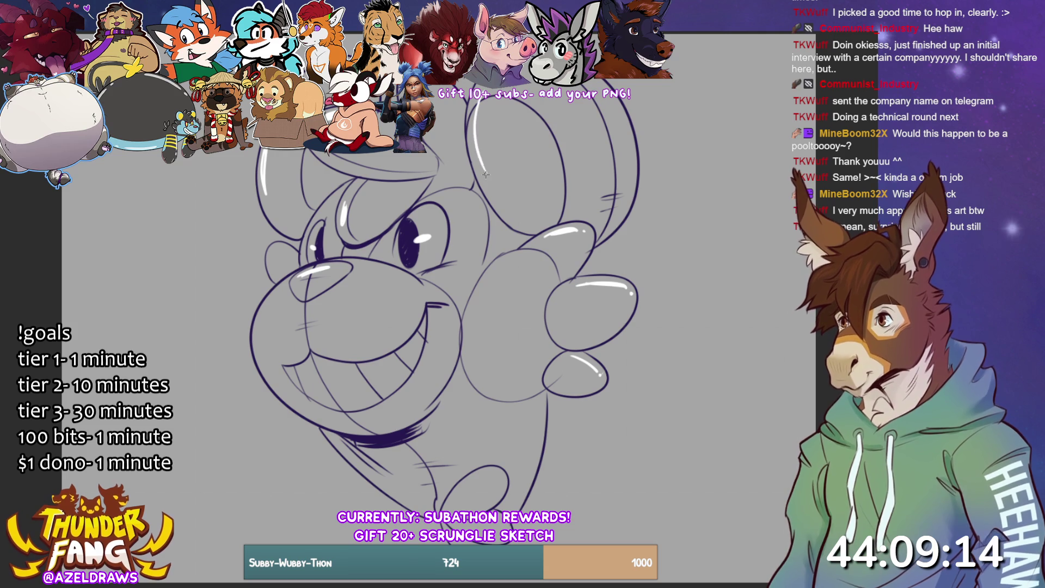
left_click_drag(475, 121, 486, 176)
left_click_drag(478, 97, 480, 147)
mouse_move(259, 308)
left_mouse_down()
mouse_move(277, 383)
mouse_move(265, 368)
left_mouse_up()
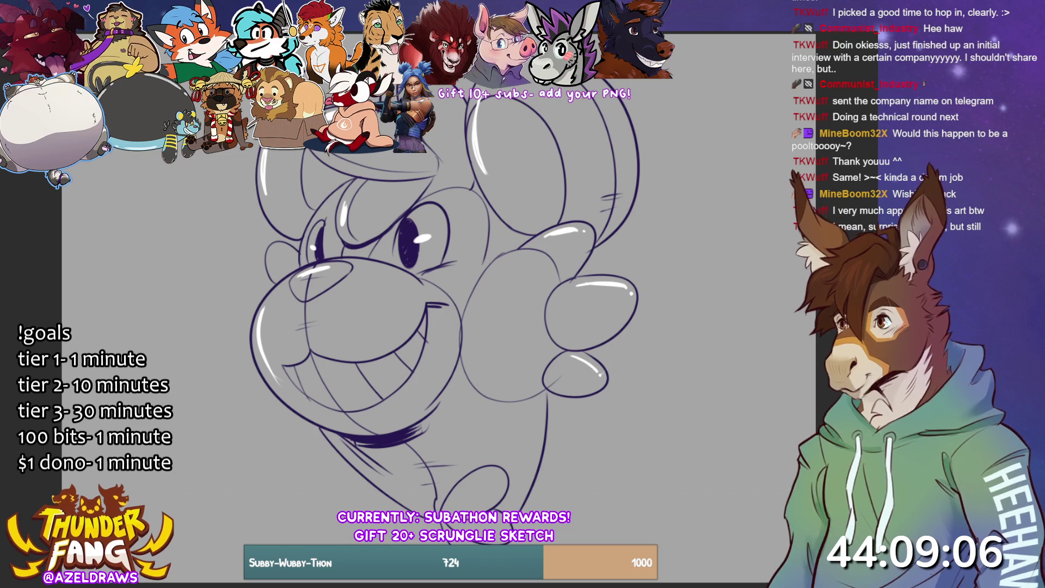
Free-transform the whole drawing, shifting it down and narrowing it slightly, then confirm.
key("ctrl+t")
left_click_drag(457, 202, 458, 237)
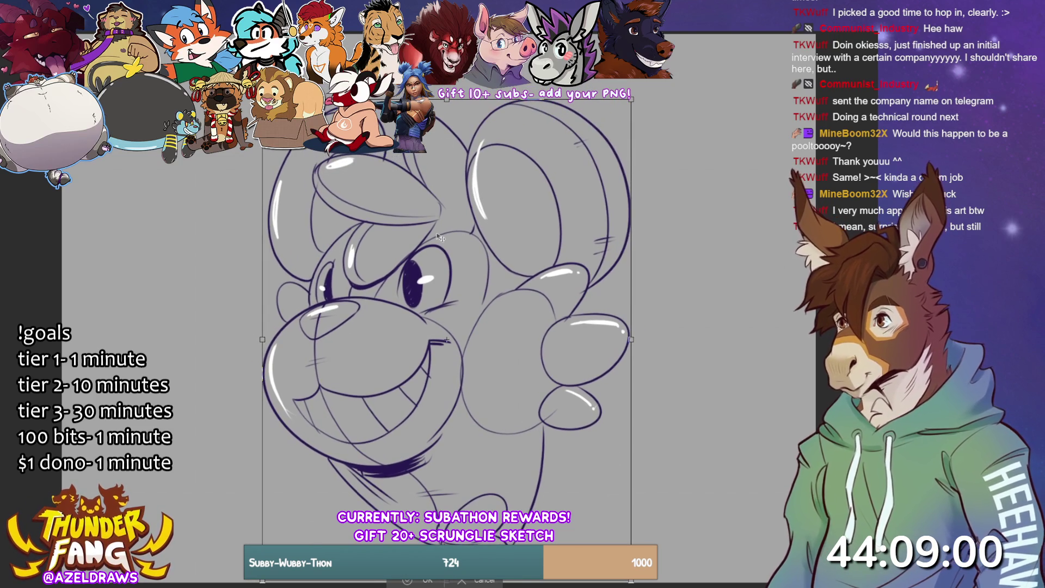
left_click(419, 580)
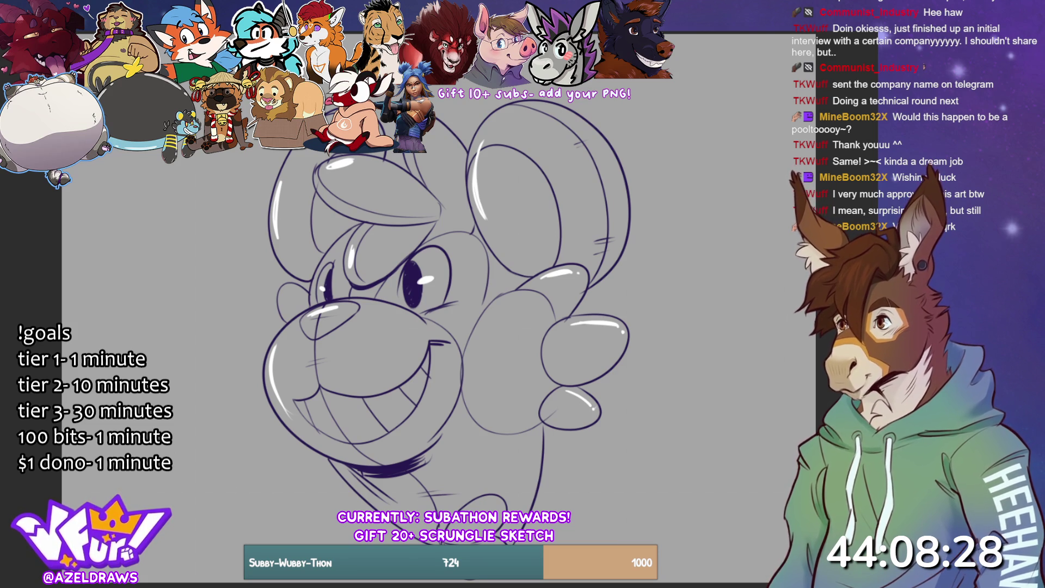
Lasso-fill the teeth inside the grin white, then encircle the whole head for a base fill.
mouse_move(329, 379)
left_mouse_down()
mouse_move(311, 382)
mouse_move(294, 413)
mouse_move(359, 451)
mouse_move(425, 403)
mouse_move(435, 340)
mouse_move(331, 380)
left_mouse_up()
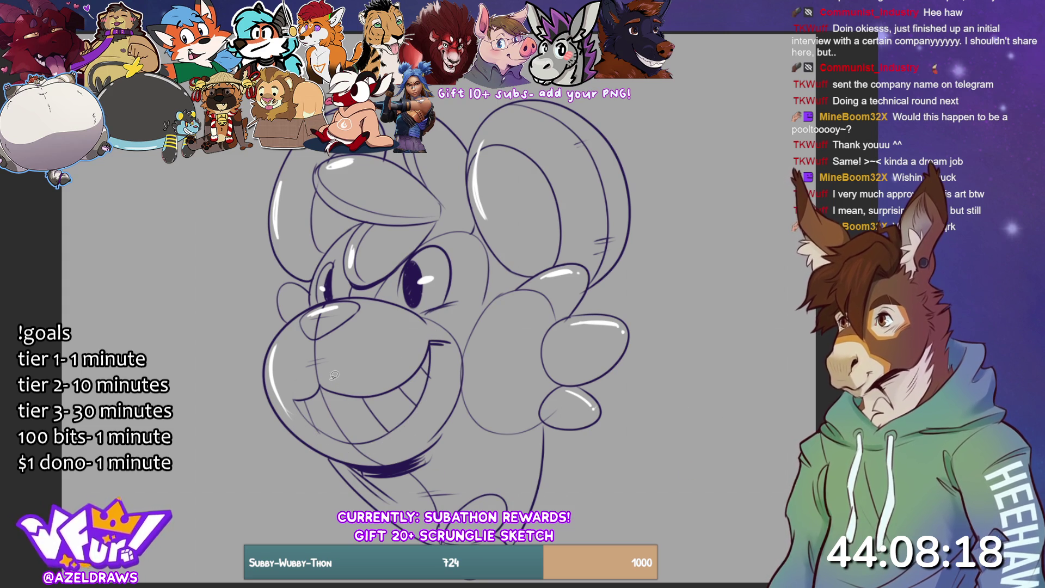
mouse_move(331, 375)
left_mouse_down()
mouse_move(290, 388)
mouse_move(307, 426)
mouse_move(378, 449)
mouse_move(439, 382)
mouse_move(430, 326)
mouse_move(364, 376)
left_mouse_up()
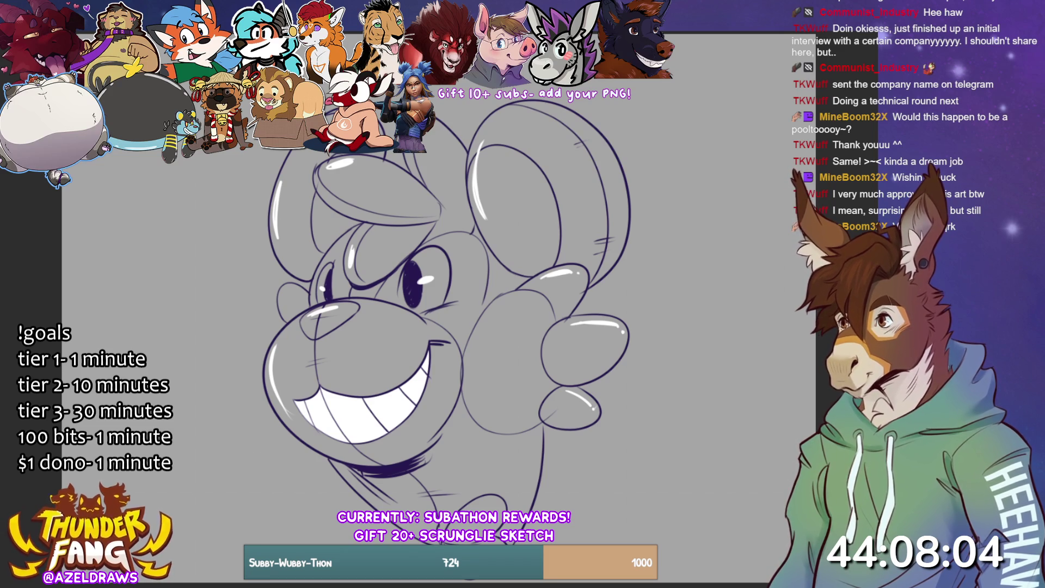
scroll(435, 299, "down", 2)
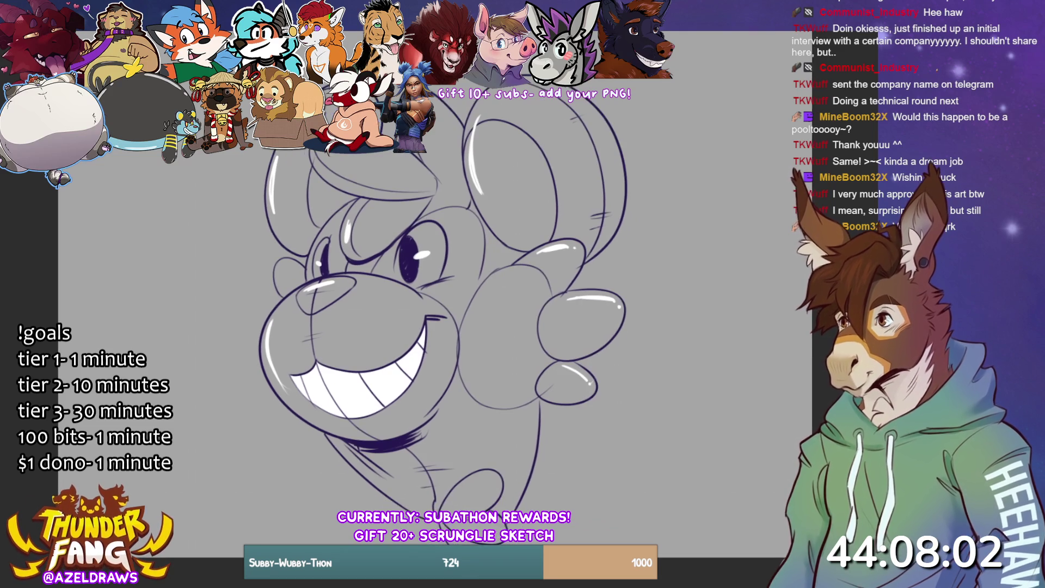
mouse_move(235, 143)
left_mouse_down()
mouse_move(256, 482)
mouse_move(624, 480)
mouse_move(571, 103)
left_mouse_up()
Lasso-fill the head flat purple and both inner ears lighter grey, then trace around the eyes.
left_click_drag(490, 87, 338, 92)
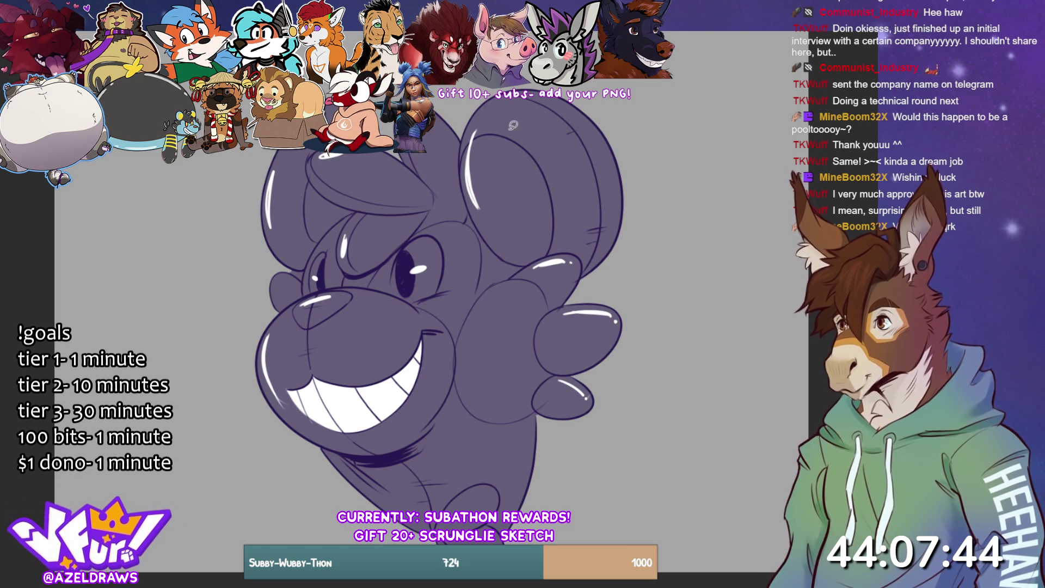
mouse_move(483, 130)
left_mouse_down()
mouse_move(455, 180)
mouse_move(478, 229)
mouse_move(527, 269)
mouse_move(563, 184)
mouse_move(479, 113)
left_mouse_up()
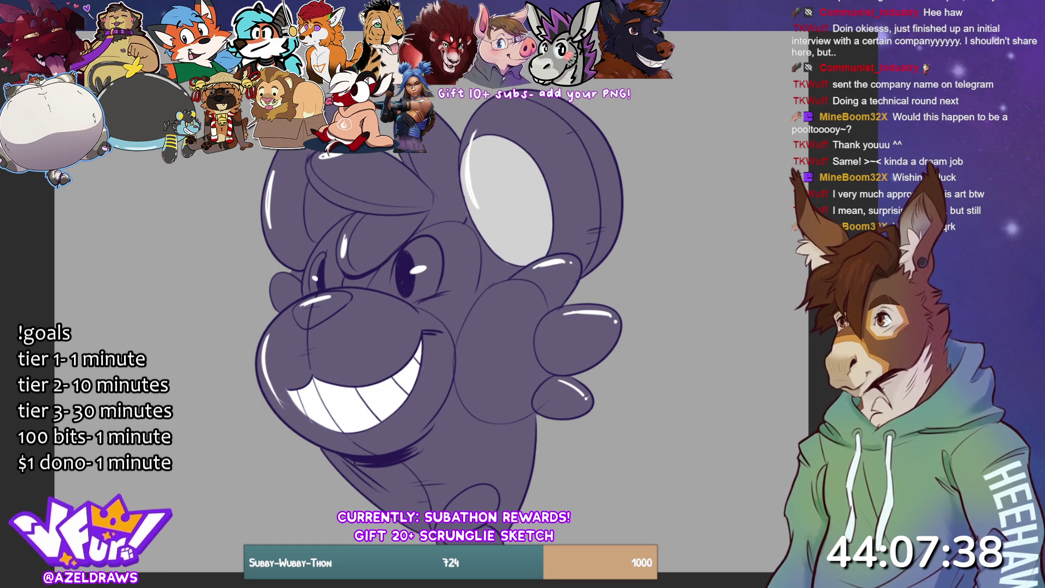
mouse_move(311, 172)
left_mouse_down()
mouse_move(301, 196)
mouse_move(326, 241)
mouse_move(361, 205)
mouse_move(312, 172)
left_mouse_up()
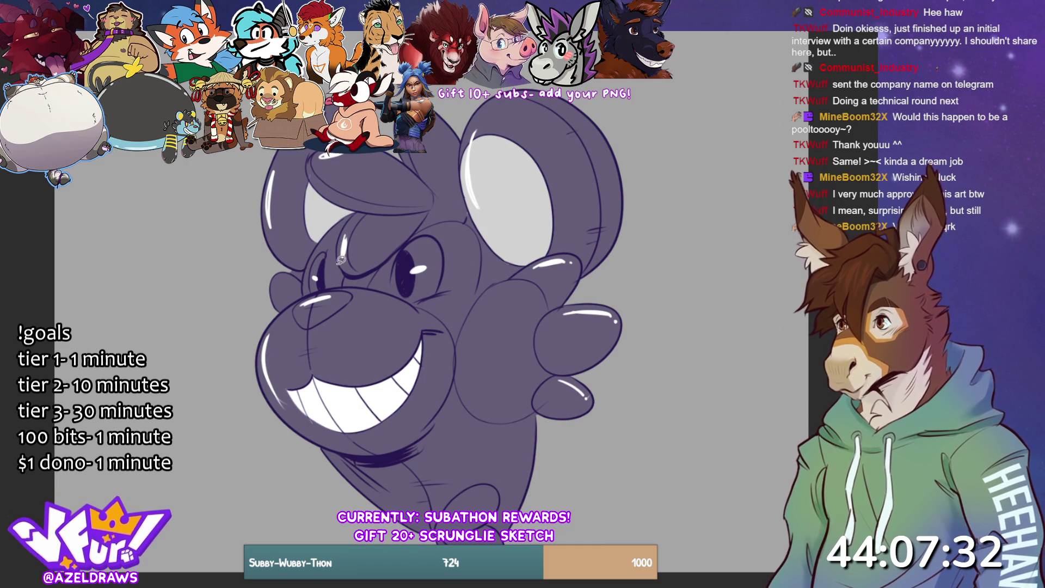
mouse_move(326, 288)
left_mouse_down()
mouse_move(330, 252)
mouse_move(318, 248)
mouse_move(310, 281)
mouse_move(325, 288)
mouse_move(328, 247)
mouse_move(311, 277)
mouse_move(323, 291)
left_mouse_up()
mouse_move(393, 295)
left_mouse_down()
mouse_move(396, 255)
mouse_move(427, 232)
mouse_move(443, 271)
mouse_move(432, 295)
mouse_move(393, 294)
left_mouse_up()
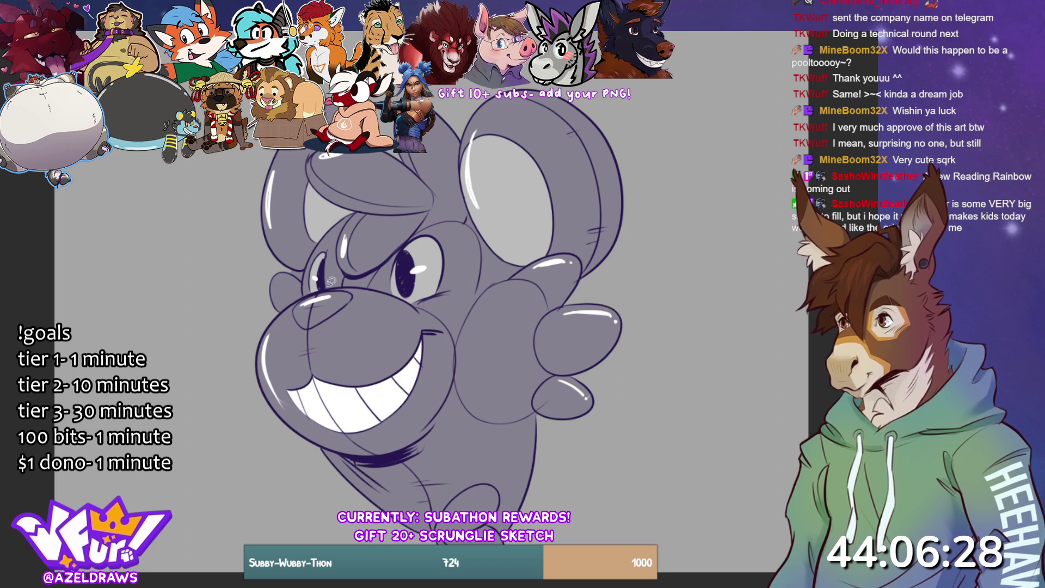
Lasso-fill dark shading over the nose area and brow, then select the character's outer silhouette.
mouse_move(314, 290)
left_mouse_down()
mouse_move(296, 304)
mouse_move(313, 331)
mouse_move(357, 285)
left_mouse_up()
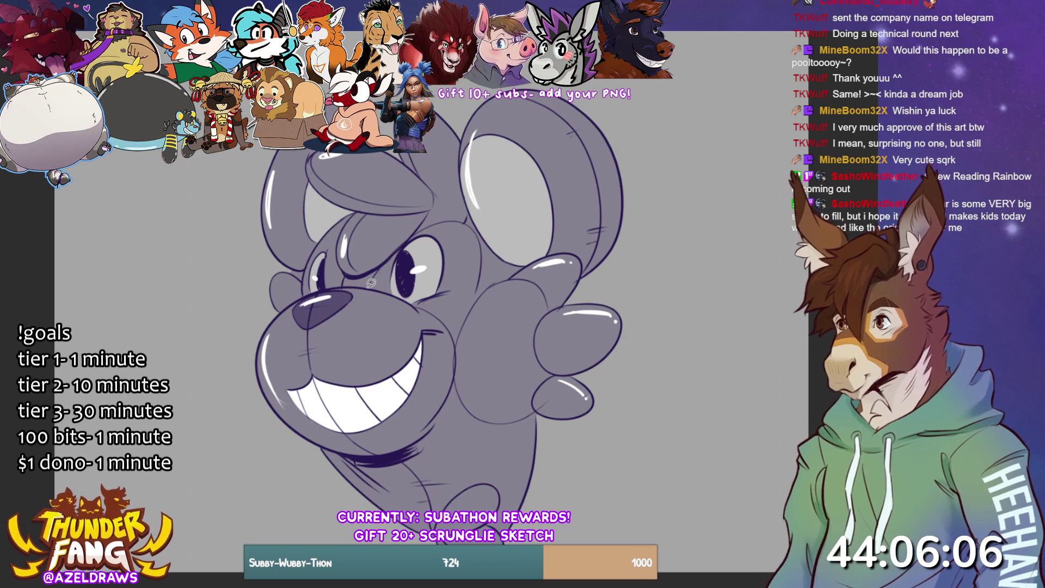
mouse_move(372, 284)
left_mouse_down()
mouse_move(385, 256)
mouse_move(342, 243)
mouse_move(327, 273)
mouse_move(335, 286)
mouse_move(372, 284)
mouse_move(329, 262)
mouse_move(341, 219)
mouse_move(373, 204)
mouse_move(413, 218)
mouse_move(365, 278)
mouse_move(429, 216)
mouse_move(382, 200)
left_mouse_up()
mouse_move(409, 239)
left_mouse_down()
mouse_move(469, 216)
mouse_move(463, 143)
mouse_move(438, 98)
mouse_move(413, 212)
mouse_move(436, 190)
mouse_move(399, 177)
left_mouse_up()
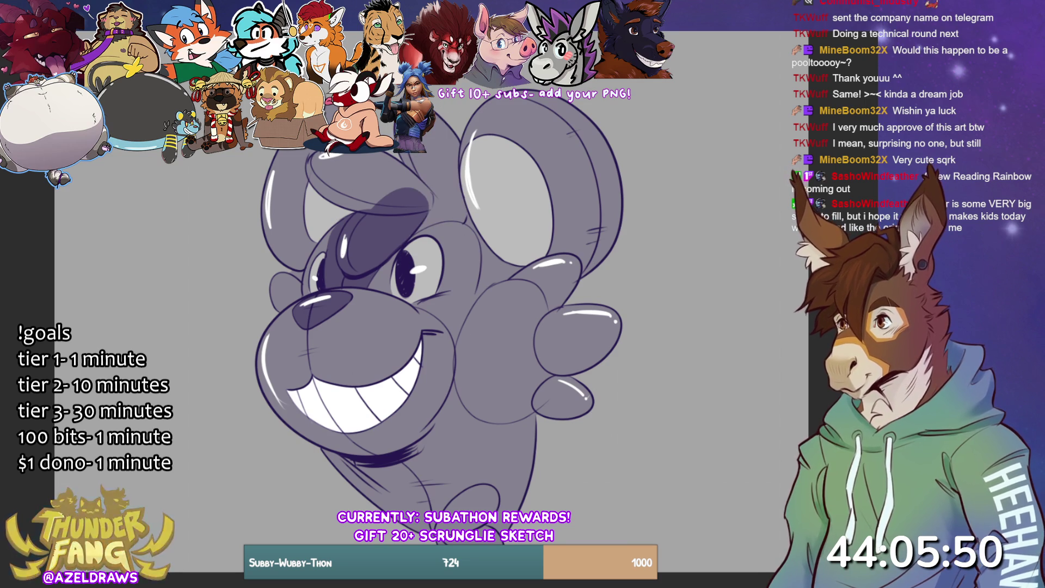
key("ctrl+z")
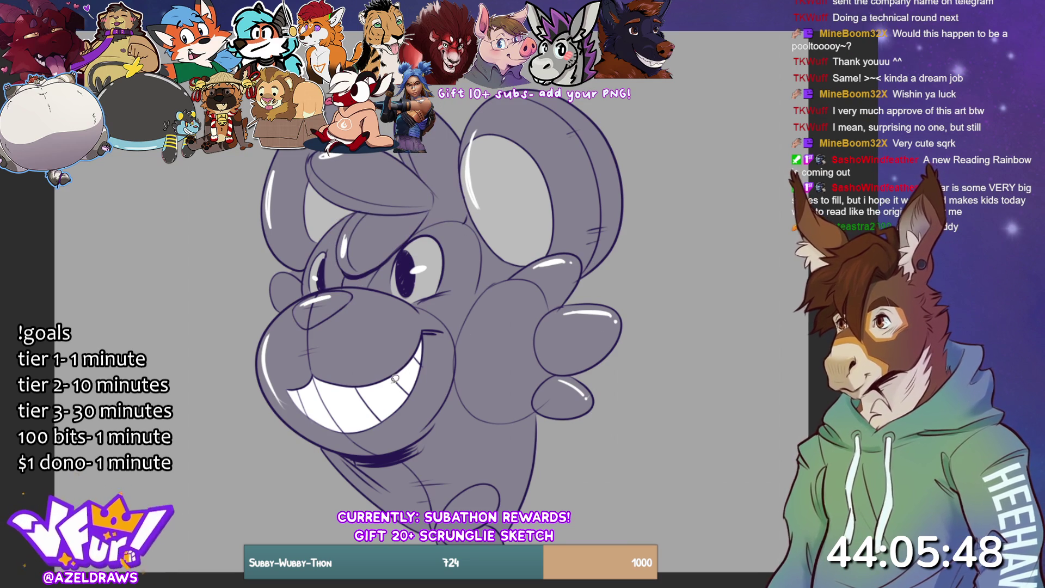
key("ctrl+y")
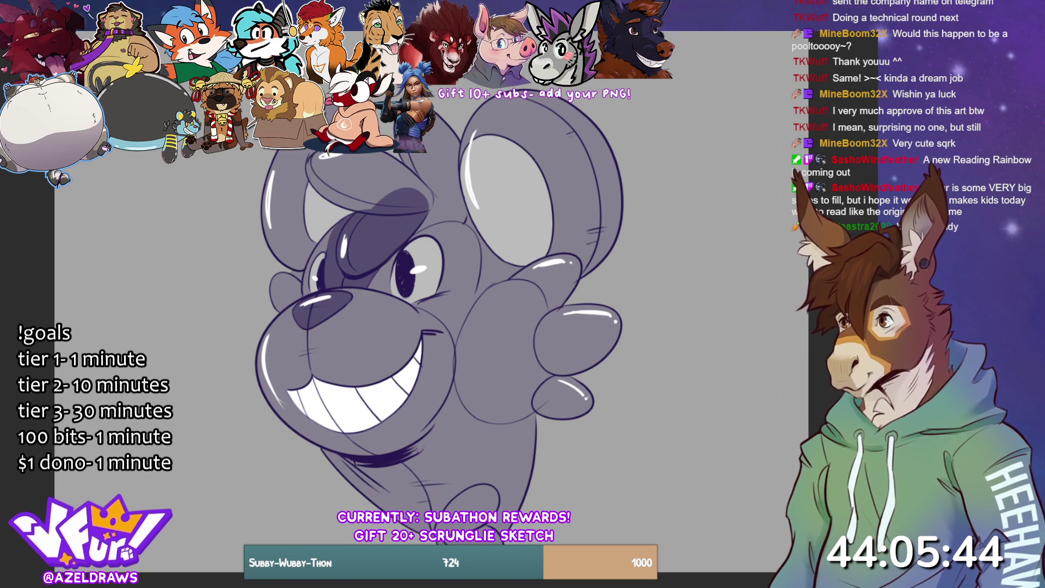
key("ctrl+shift+i")
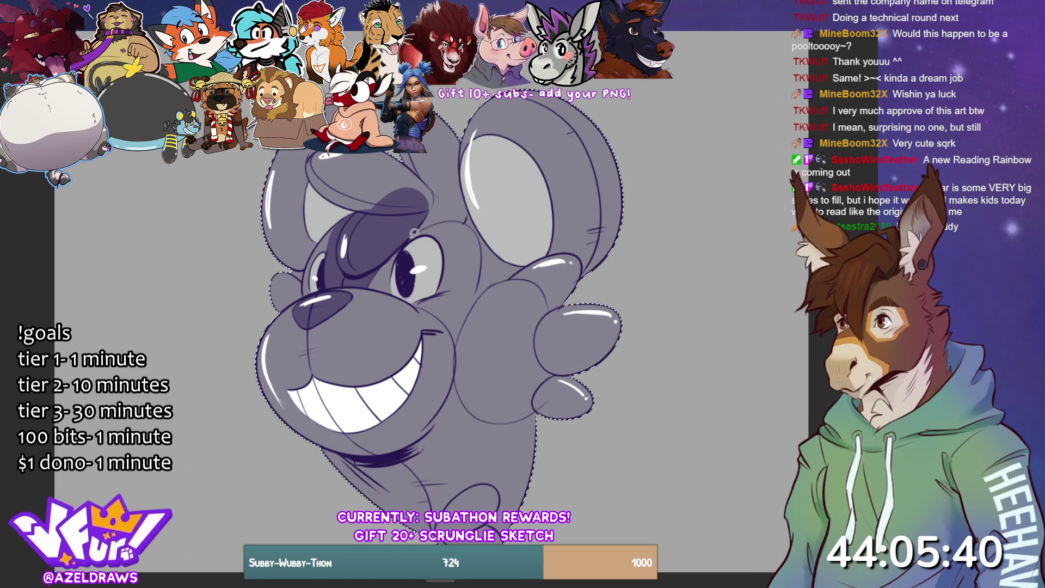
Lasso-fill darker shadow shapes along the ear edge, brow and the top and lower cheek.
left_click_drag(468, 218, 461, 156)
key("ctrl+z")
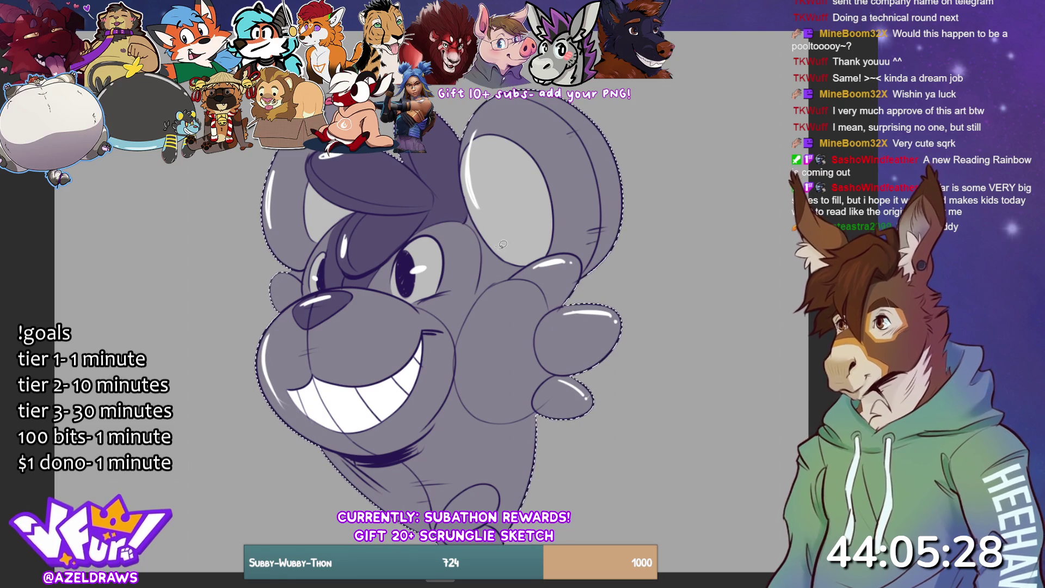
mouse_move(466, 218)
left_mouse_down()
mouse_move(483, 249)
mouse_move(479, 283)
mouse_move(492, 286)
mouse_move(514, 270)
mouse_move(466, 212)
left_mouse_up()
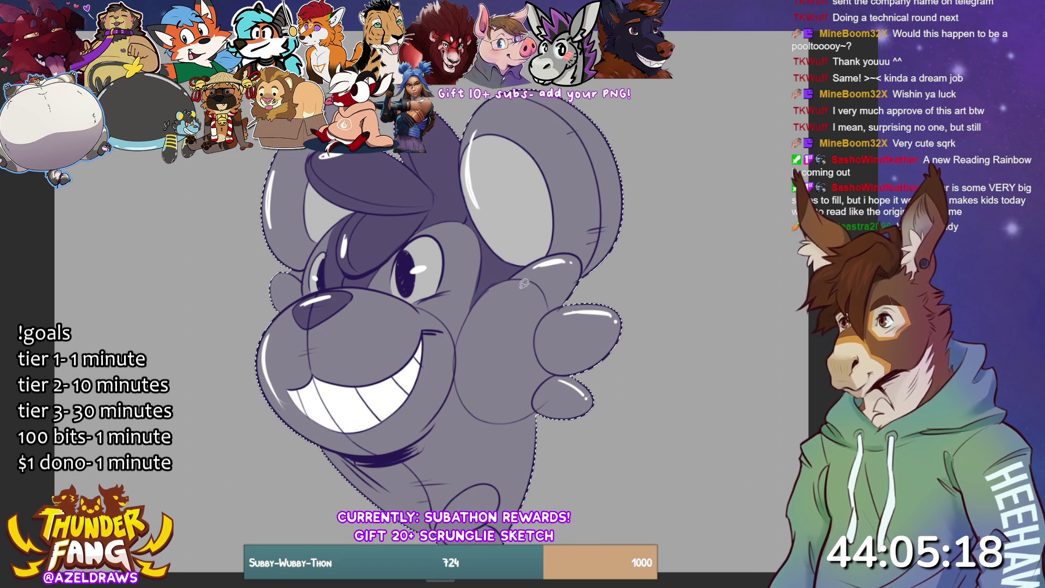
left_click_drag(509, 280, 570, 248)
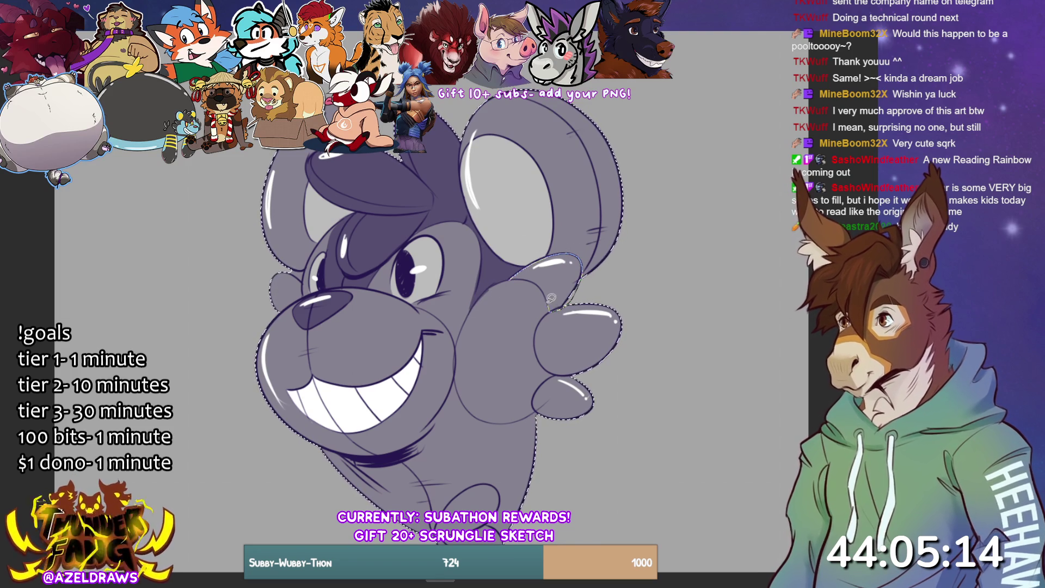
mouse_move(539, 279)
left_mouse_down()
mouse_move(543, 358)
mouse_move(559, 385)
left_mouse_up()
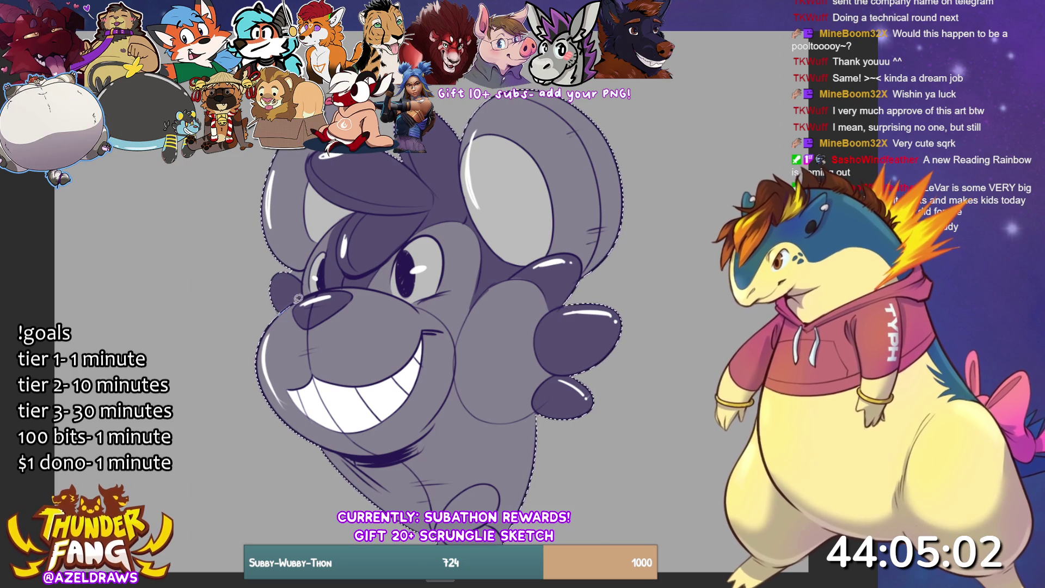
scroll(358, 370, "down", 3)
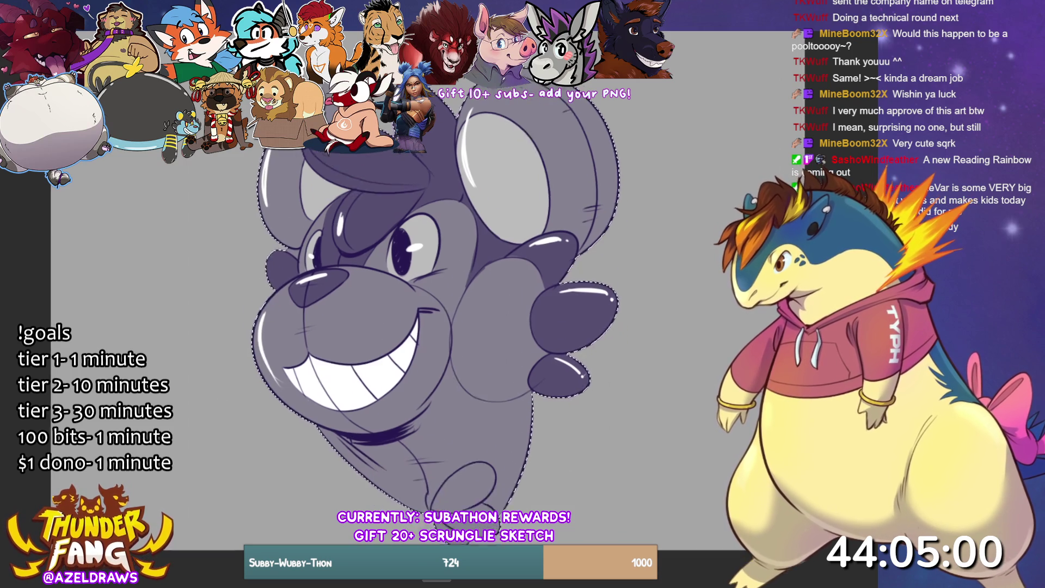
Lasso-fill a shadow shape from the chin across the lower face, then deselect.
mouse_move(358, 369)
left_mouse_down()
mouse_move(381, 400)
mouse_move(449, 427)
mouse_move(474, 406)
mouse_move(501, 402)
mouse_move(477, 501)
mouse_move(354, 446)
mouse_move(250, 363)
left_mouse_up()
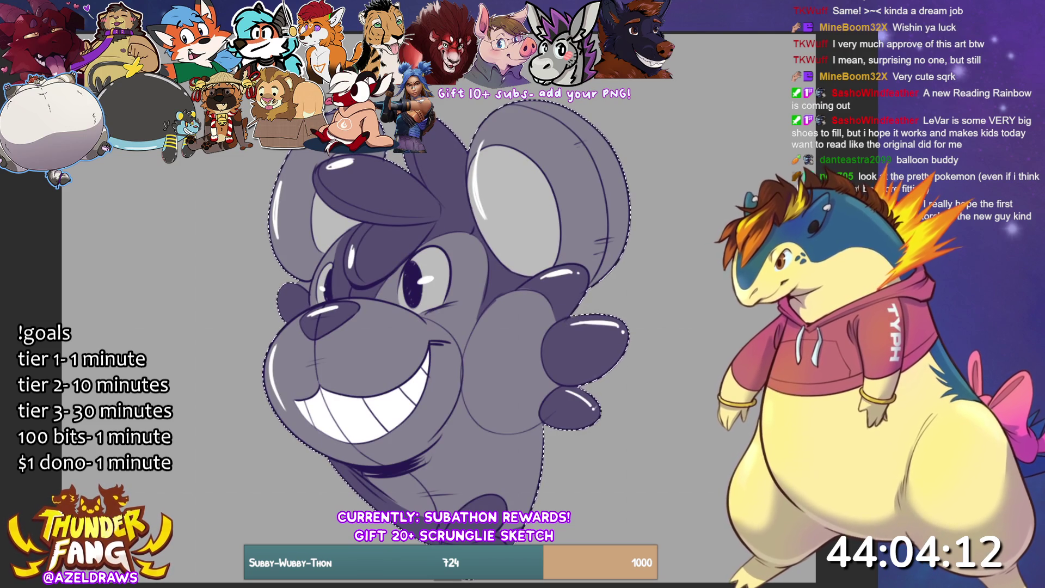
key("ctrl+d")
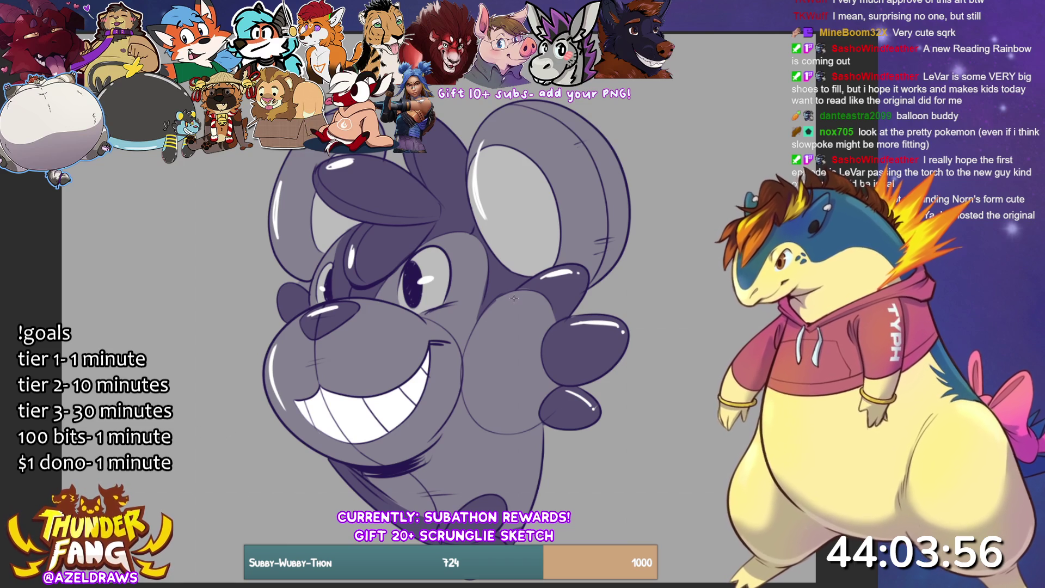
Paint two short white highlight strokes on the balloon, then undo back to the darker shading.
left_click_drag(481, 336, 515, 299)
mouse_move(482, 342)
left_mouse_down()
mouse_move(478, 354)
mouse_move(482, 333)
left_mouse_up()
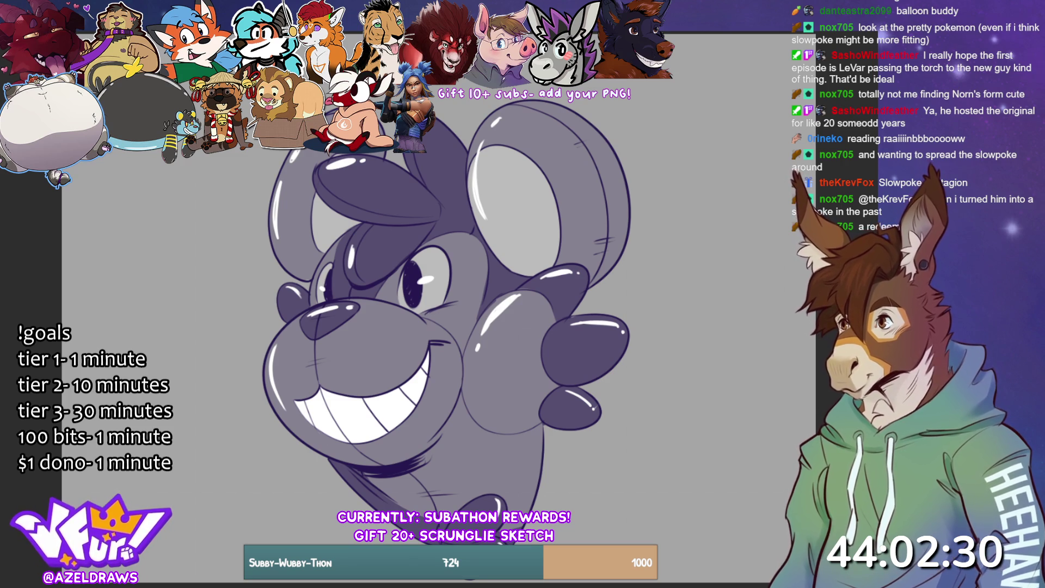
key("ctrl+z")
Restore the lighter shading and squeeze the balloon character narrower beside the other heads.
key("ctrl+y")
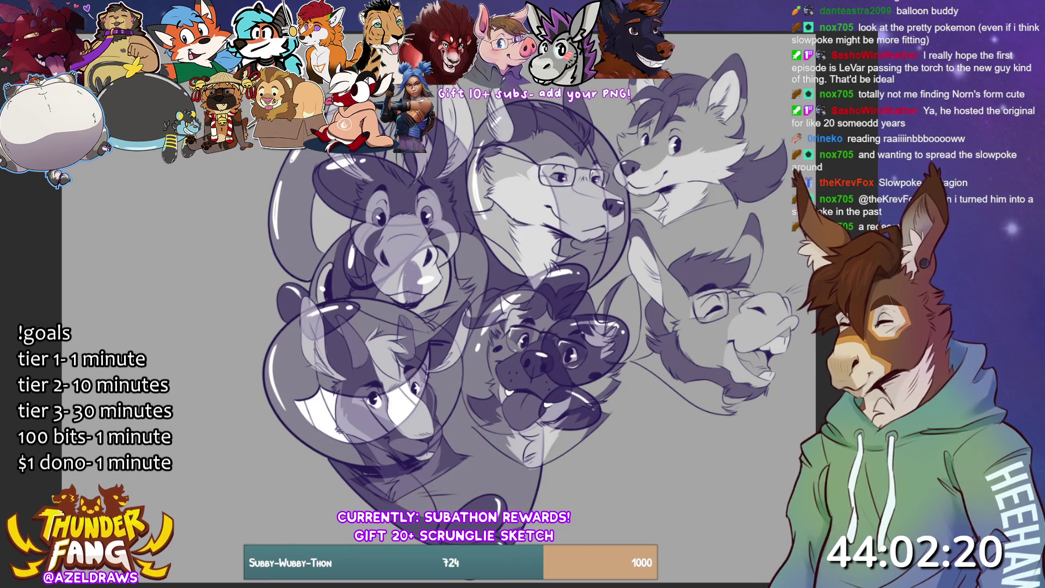
key("ctrl+t")
mouse_move(633, 340)
left_mouse_down()
mouse_move(580, 343)
mouse_move(511, 379)
mouse_move(345, 274)
mouse_move(337, 242)
mouse_move(325, 238)
mouse_move(288, 277)
left_mouse_up()
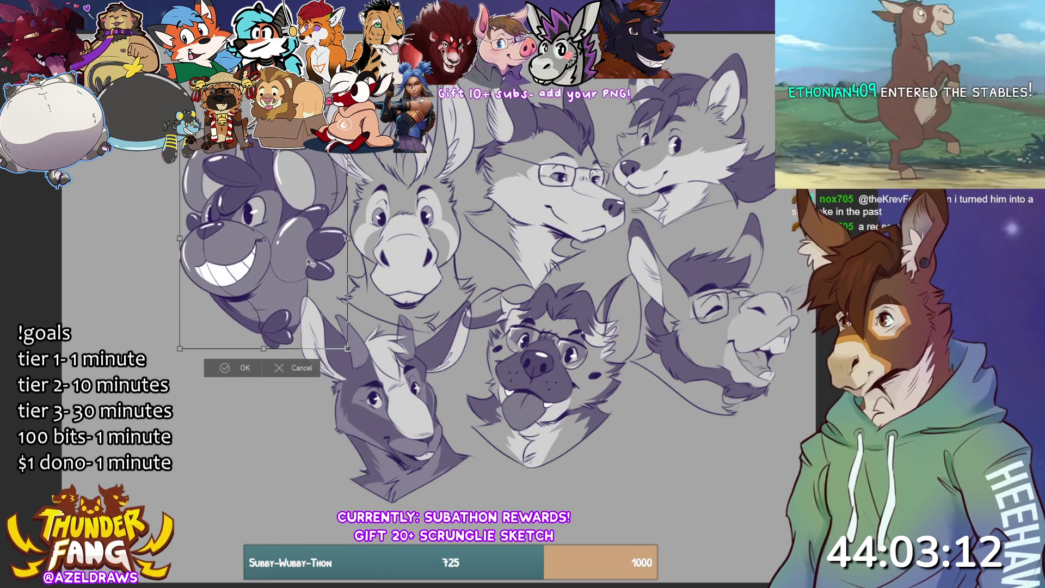
left_click(220, 367)
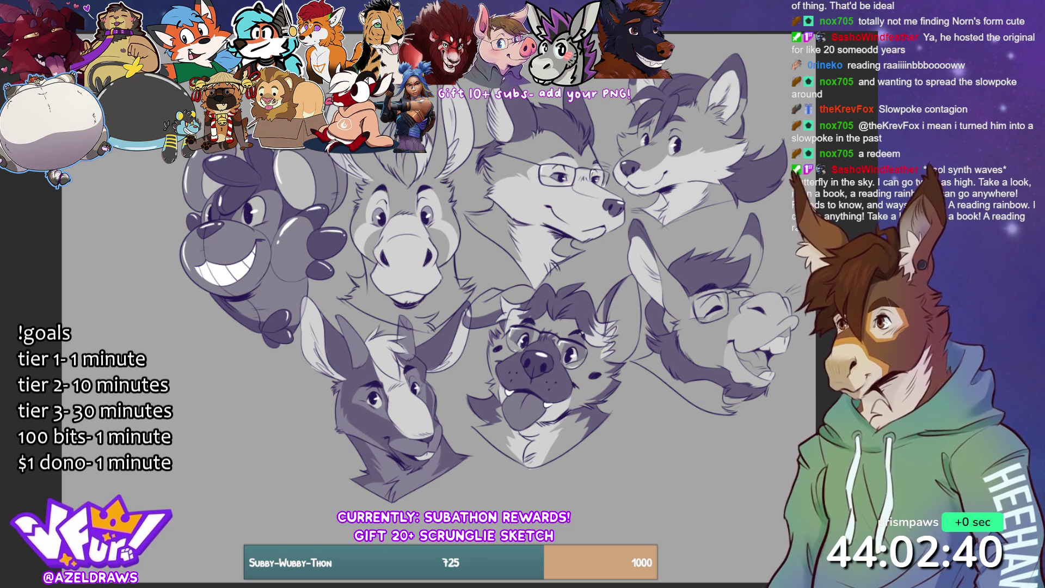
Move the whole sketch layer down and to the left.
key("ctrl+t")
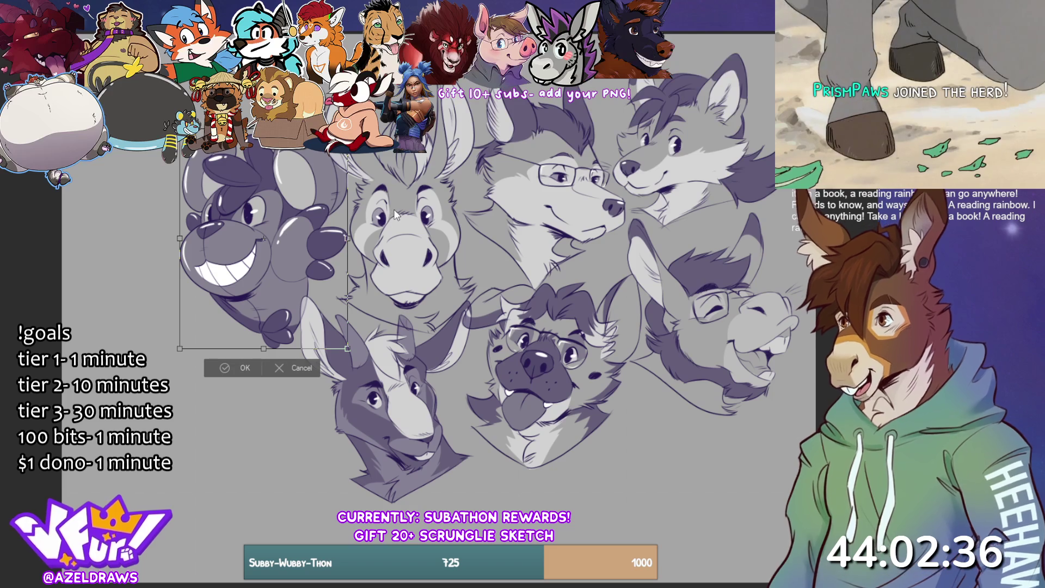
key("Return")
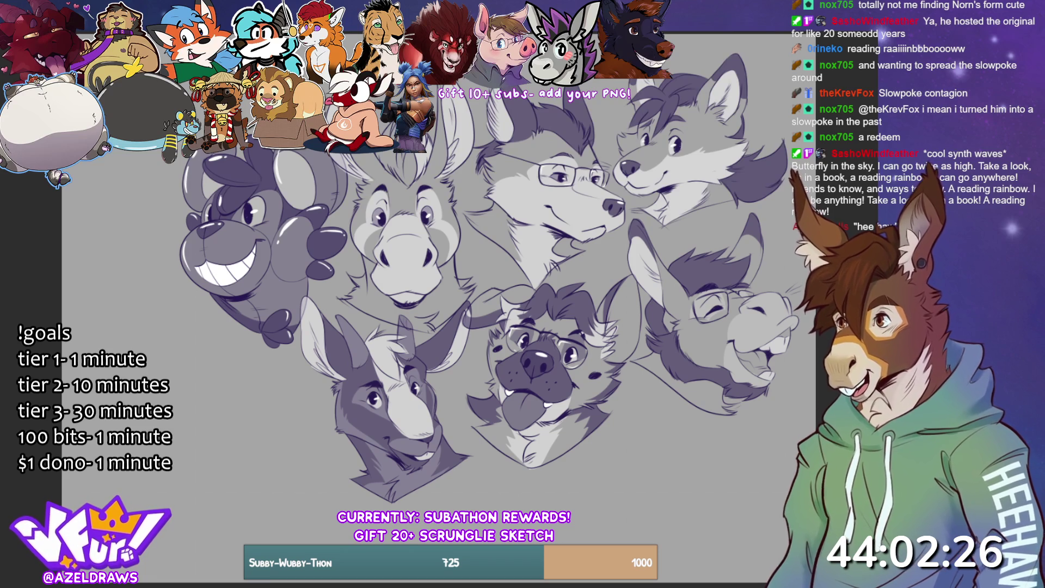
key("ctrl+t")
left_click_drag(647, 337, 614, 386)
key("Return")
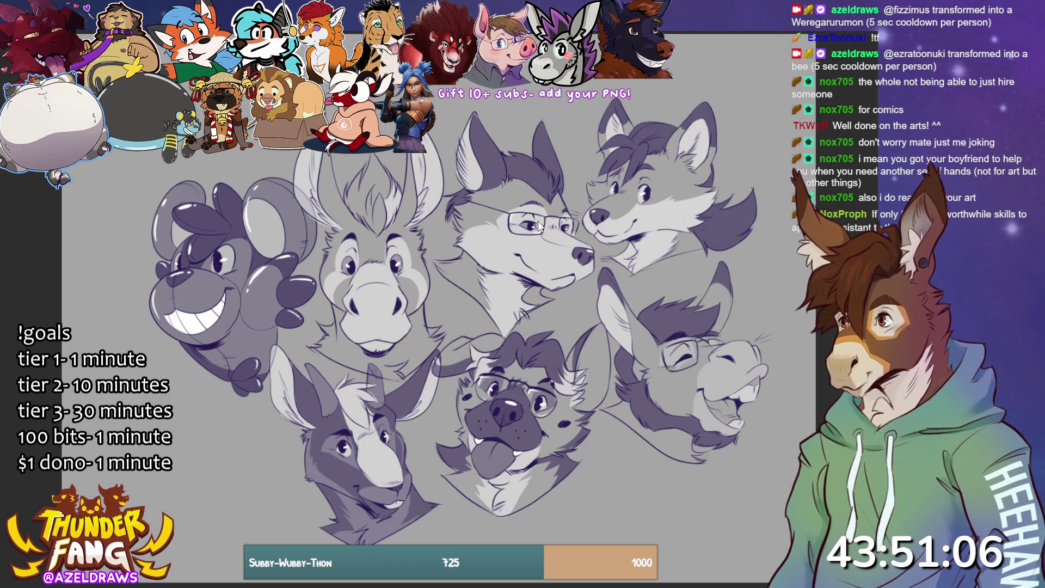
Switch windows so the workspace shows a blank gray area with no drawing.
key("alt+Tab")
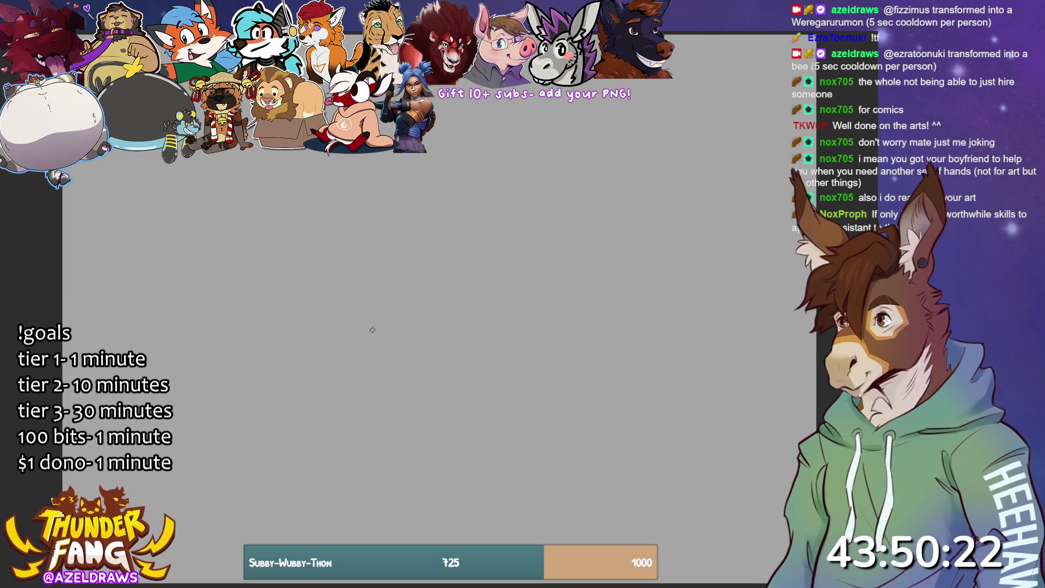
Sketch overlapping body circles, undoing one bad stroke and re-drawing it with a curve through it.
mouse_move(341, 345)
left_mouse_down()
mouse_move(302, 306)
mouse_move(283, 384)
left_mouse_up()
mouse_move(339, 315)
left_mouse_down()
mouse_move(359, 325)
mouse_move(294, 384)
mouse_move(261, 322)
mouse_move(327, 381)
left_mouse_up()
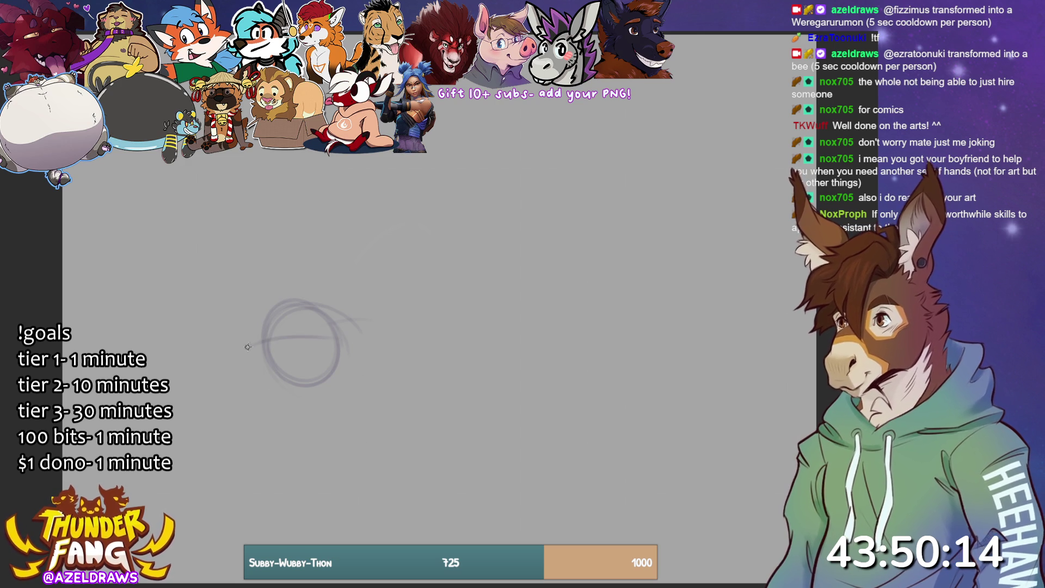
key("ctrl+z")
key("ctrl+z")
key("ctrl+z")
left_click_drag(340, 326, 273, 368)
mouse_move(305, 297)
left_mouse_down()
mouse_move(269, 360)
mouse_move(334, 334)
left_mouse_up()
mouse_move(258, 333)
left_mouse_down()
mouse_move(337, 326)
mouse_move(282, 385)
mouse_move(335, 345)
mouse_move(256, 332)
mouse_move(220, 376)
mouse_move(243, 391)
left_mouse_up()
Sweep a large arc around the body's left, thicken the strokes, and add ground lines below.
left_click_drag(288, 334, 299, 356)
mouse_move(234, 359)
left_mouse_down()
mouse_move(275, 326)
mouse_move(223, 370)
left_mouse_up()
mouse_move(270, 326)
left_mouse_down()
mouse_move(218, 358)
mouse_move(229, 372)
left_mouse_up()
mouse_move(275, 340)
left_mouse_down()
mouse_move(254, 374)
mouse_move(236, 354)
mouse_move(343, 384)
left_mouse_up()
left_click_drag(264, 391, 392, 388)
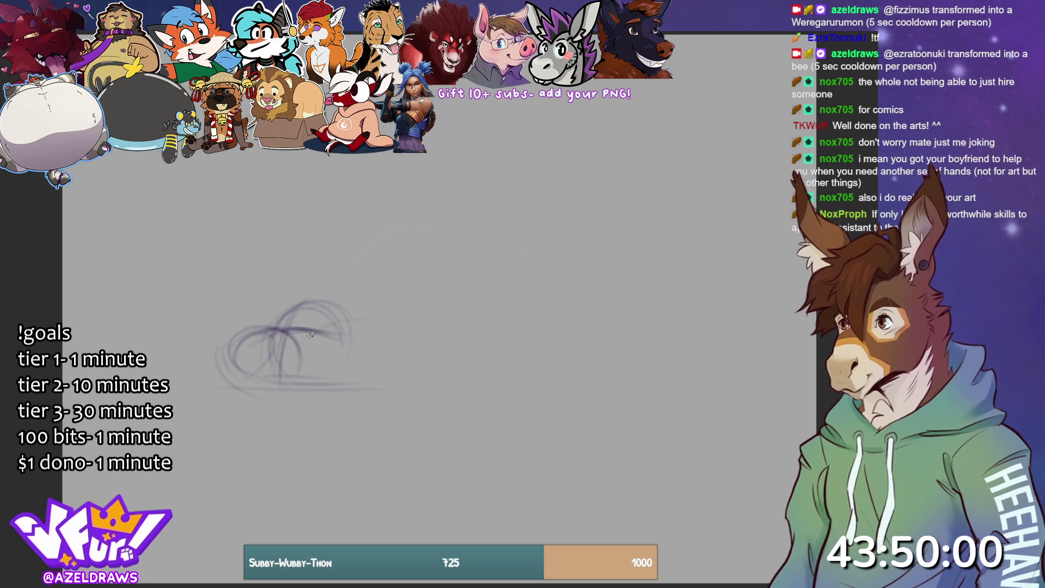
left_click_drag(324, 326, 353, 340)
Draw two tall ear loops above the head and start a back line to the left.
mouse_move(280, 297)
left_mouse_down()
mouse_move(261, 242)
mouse_move(272, 294)
left_mouse_up()
mouse_move(275, 225)
left_mouse_down()
mouse_move(294, 288)
mouse_move(325, 292)
mouse_move(319, 242)
mouse_move(337, 291)
left_mouse_up()
mouse_move(329, 223)
left_mouse_down()
mouse_move(316, 287)
mouse_move(340, 262)
left_mouse_up()
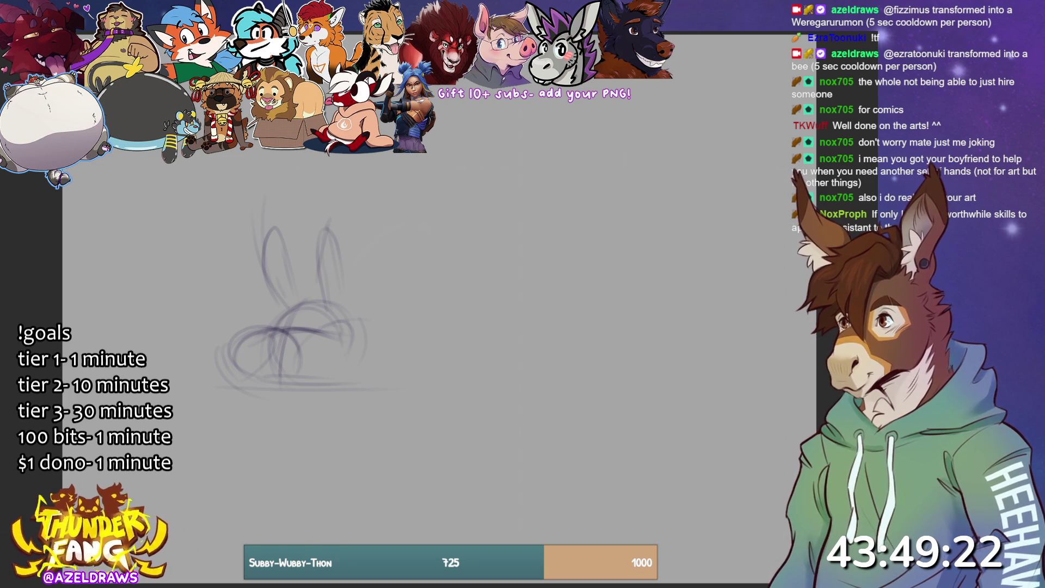
mouse_move(223, 375)
left_mouse_down()
mouse_move(215, 362)
mouse_move(172, 354)
mouse_move(149, 330)
left_mouse_up()
Finish the back line, then add ear lines and loop strokes around the head circle.
left_click_drag(140, 379, 142, 368)
mouse_move(147, 354)
left_mouse_down()
mouse_move(171, 318)
mouse_move(147, 379)
mouse_move(239, 382)
mouse_move(165, 317)
left_mouse_up()
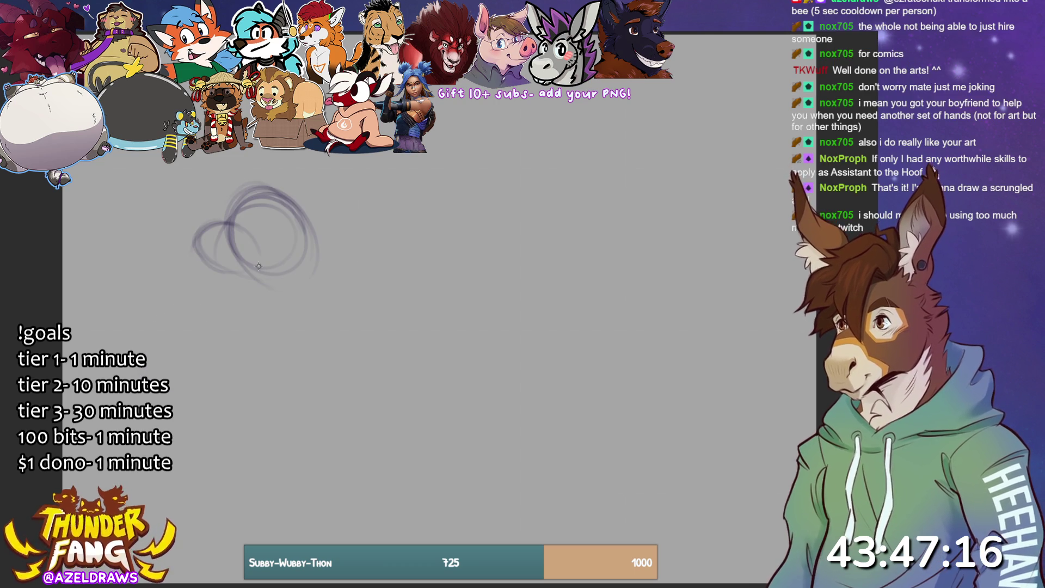
mouse_move(317, 185)
left_mouse_down()
mouse_move(314, 234)
mouse_move(324, 153)
left_mouse_up()
mouse_move(286, 188)
left_mouse_down()
mouse_move(283, 151)
mouse_move(256, 140)
left_mouse_up()
mouse_move(228, 227)
left_mouse_down()
mouse_move(213, 286)
mouse_move(242, 284)
mouse_move(333, 368)
left_mouse_up()
left_click_drag(322, 348, 341, 311)
mouse_move(305, 215)
left_mouse_down()
mouse_move(363, 247)
mouse_move(343, 235)
mouse_move(343, 264)
mouse_move(322, 300)
left_mouse_up()
Outline the large oval body, refining its top, right side and lower belly curve.
left_click_drag(330, 238, 305, 362)
mouse_move(253, 297)
left_mouse_down()
mouse_move(296, 359)
mouse_move(485, 381)
left_mouse_up()
left_click_drag(528, 311, 460, 239)
mouse_move(337, 235)
left_mouse_down()
mouse_move(495, 248)
mouse_move(501, 235)
mouse_move(463, 359)
left_mouse_up()
left_click_drag(287, 361, 504, 343)
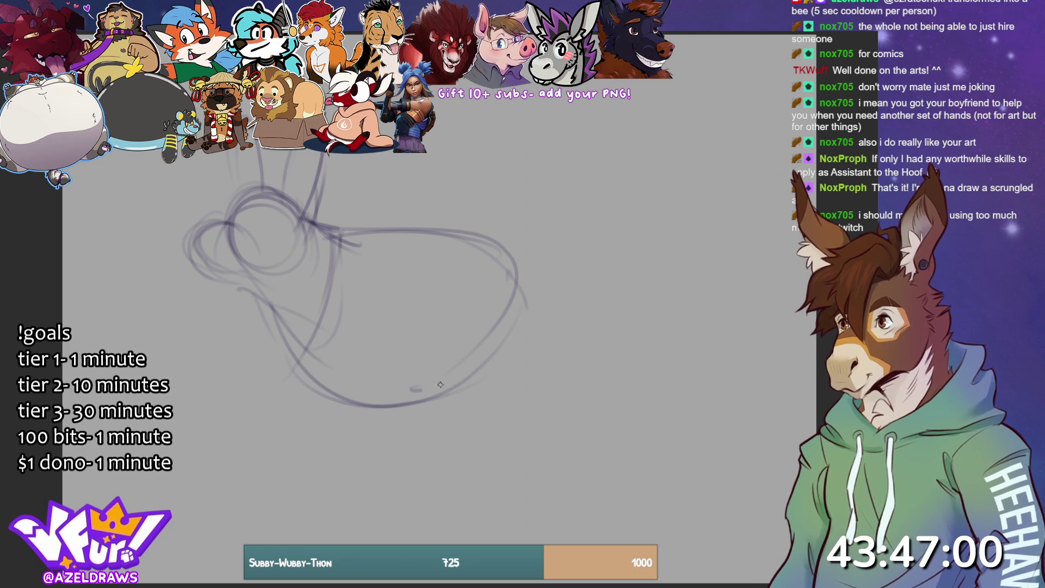
mouse_move(287, 327)
left_mouse_down()
mouse_move(410, 389)
mouse_move(534, 353)
mouse_move(362, 384)
mouse_move(523, 277)
mouse_move(497, 252)
left_mouse_up()
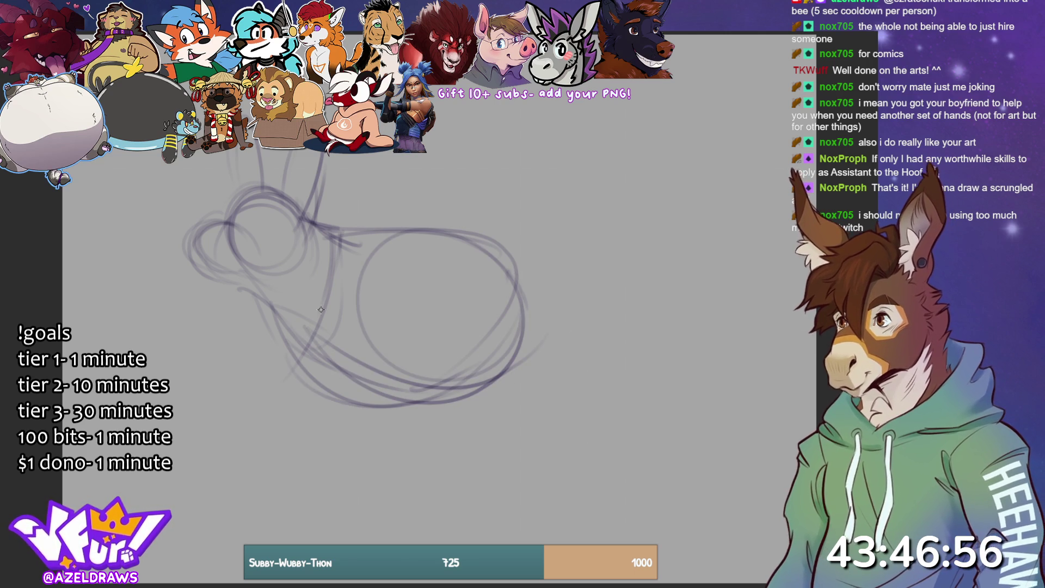
mouse_move(309, 315)
left_mouse_down()
mouse_move(294, 362)
mouse_move(199, 441)
mouse_move(251, 452)
mouse_move(226, 456)
mouse_move(294, 402)
mouse_move(270, 446)
mouse_move(357, 395)
left_mouse_up()
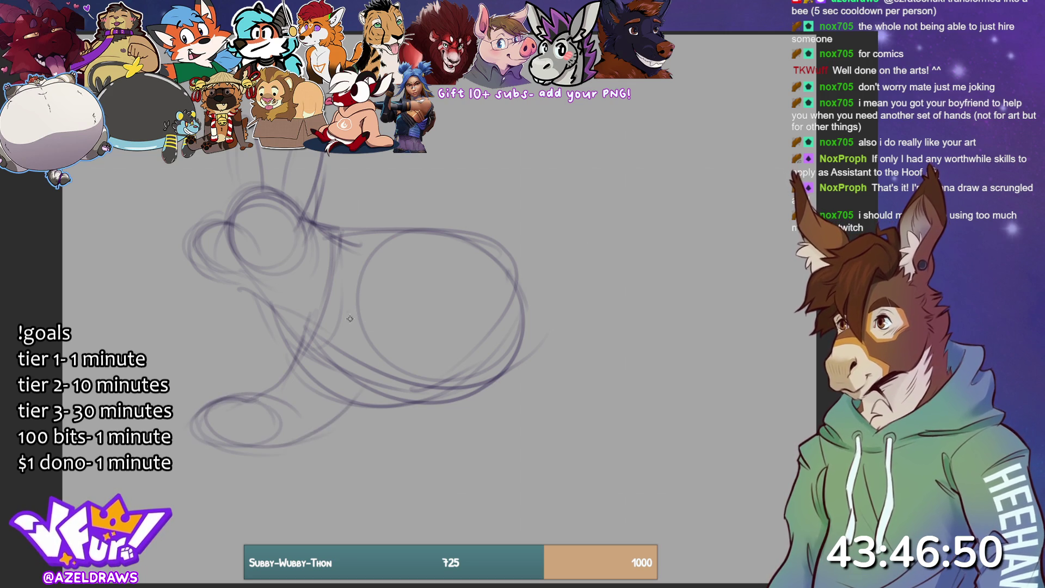
Sketch the front leg area, a foot loop and a diagonal hind leg stroke.
left_click_drag(359, 327, 303, 441)
left_click_drag(326, 308, 342, 381)
left_click_drag(305, 321, 280, 374)
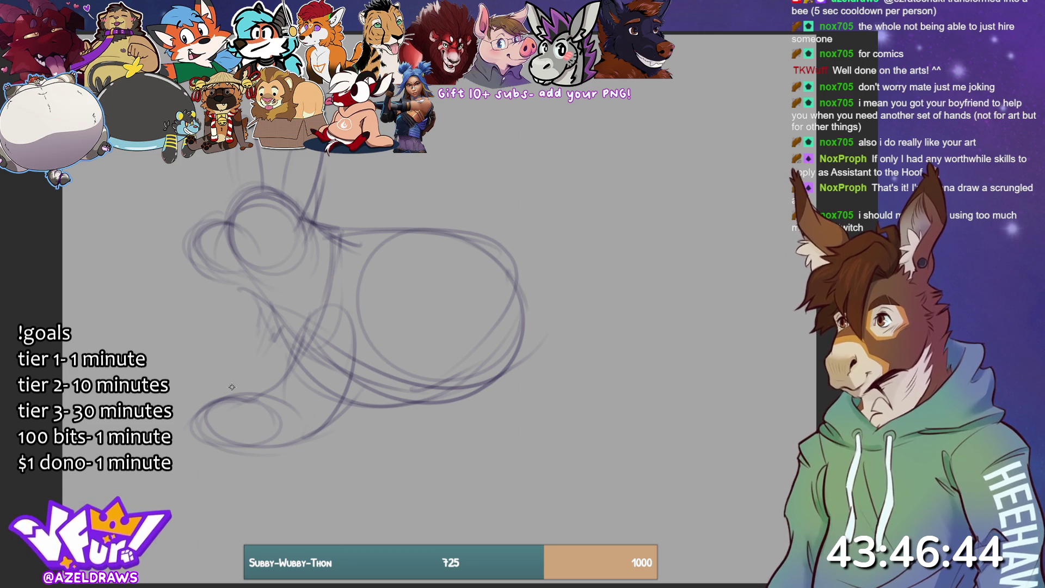
mouse_move(211, 376)
left_mouse_down()
mouse_move(175, 391)
mouse_move(182, 407)
left_mouse_up()
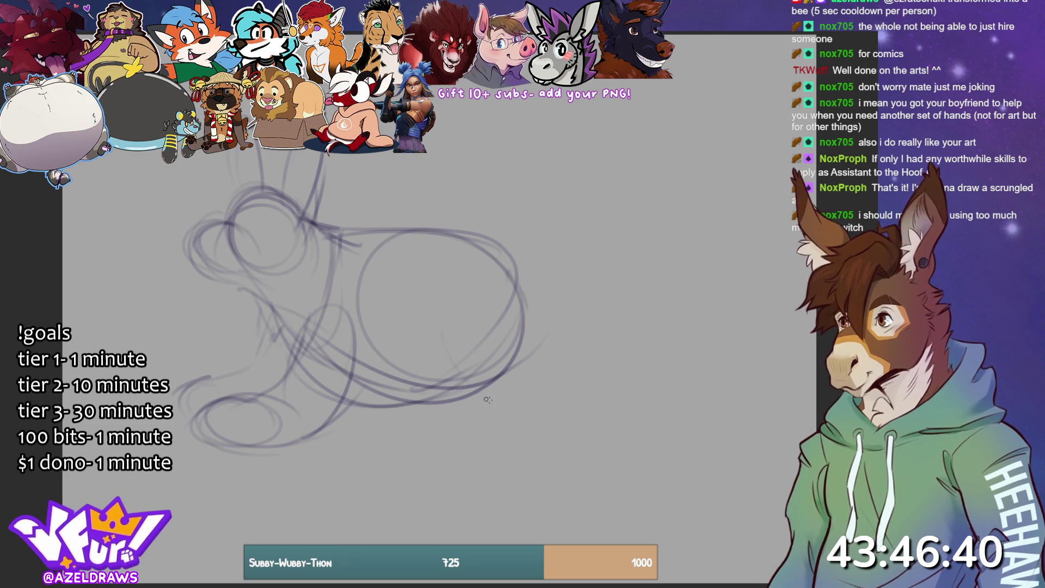
left_click_drag(435, 363, 466, 409)
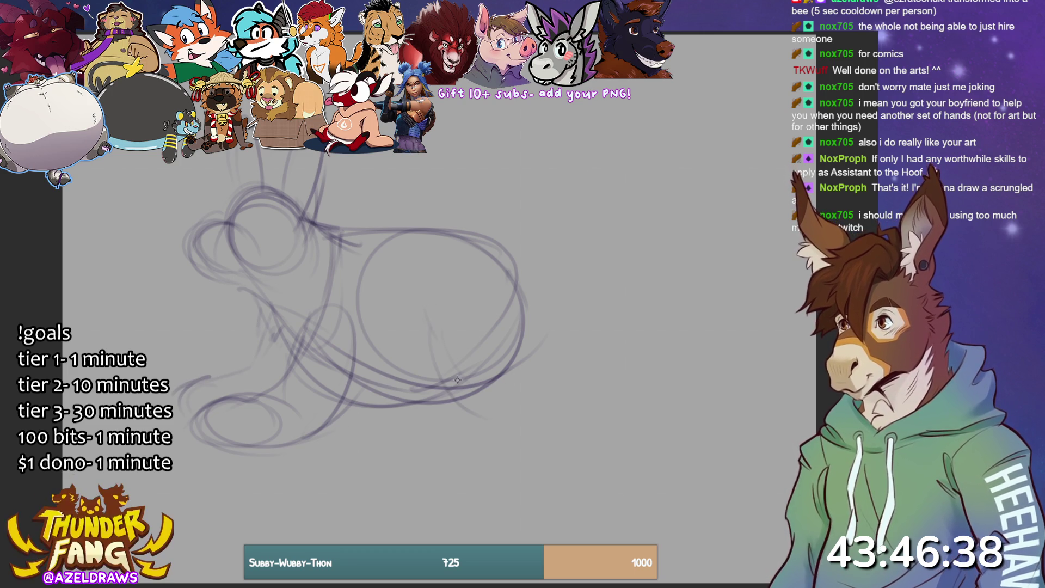
Add a haunch loop and a looping tail on the body's right, plus belly strokes.
left_click_drag(441, 406, 515, 430)
mouse_move(533, 381)
left_mouse_down()
mouse_move(509, 288)
mouse_move(430, 370)
left_mouse_up()
mouse_move(452, 279)
left_mouse_down()
mouse_move(512, 305)
mouse_move(433, 381)
left_mouse_up()
mouse_move(525, 332)
left_mouse_down()
mouse_move(526, 383)
mouse_move(577, 363)
mouse_move(616, 396)
left_mouse_up()
mouse_move(549, 417)
left_mouse_down()
mouse_move(619, 456)
mouse_move(626, 395)
left_mouse_up()
mouse_move(575, 366)
left_mouse_down()
mouse_move(626, 393)
mouse_move(618, 458)
left_mouse_up()
left_click_drag(634, 405, 651, 456)
left_click_drag(465, 415, 533, 432)
Shape the front legs and refine the head, chest curve and neck lines.
mouse_move(269, 295)
left_mouse_down()
mouse_move(253, 308)
mouse_move(257, 335)
left_mouse_up()
mouse_move(324, 239)
left_mouse_down()
mouse_move(280, 346)
mouse_move(324, 246)
left_mouse_up()
mouse_move(302, 362)
left_mouse_down()
mouse_move(338, 433)
mouse_move(368, 346)
mouse_move(317, 347)
left_mouse_up()
mouse_move(326, 400)
left_mouse_down()
mouse_move(269, 381)
mouse_move(296, 362)
mouse_move(316, 314)
mouse_move(359, 430)
left_mouse_up()
left_click_drag(366, 318, 366, 425)
left_click_drag(346, 316, 350, 375)
left_click_drag(259, 339, 247, 384)
mouse_move(260, 315)
left_mouse_down()
mouse_move(287, 348)
mouse_move(309, 349)
mouse_move(300, 358)
left_mouse_up()
mouse_move(327, 233)
left_mouse_down()
mouse_move(313, 307)
mouse_move(290, 333)
left_mouse_up()
left_click_drag(262, 299, 294, 334)
left_click_drag(275, 306, 227, 280)
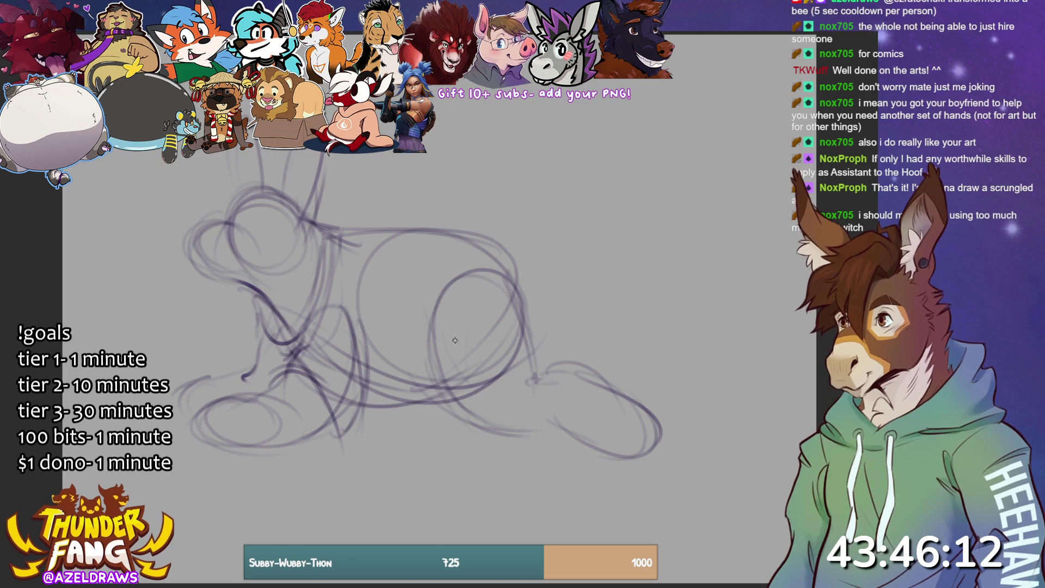
Draw the paw curve, lower body strokes and a flat back line with a small hump.
left_click_drag(440, 227, 435, 327)
mouse_move(341, 411)
left_mouse_down()
mouse_move(355, 430)
mouse_move(404, 438)
mouse_move(434, 420)
mouse_move(427, 408)
mouse_move(374, 420)
mouse_move(422, 416)
left_mouse_up()
left_click_drag(414, 349, 382, 414)
left_click_drag(412, 371, 369, 407)
left_click_drag(431, 330, 413, 390)
mouse_move(426, 223)
left_mouse_down()
mouse_move(334, 232)
mouse_move(368, 294)
left_mouse_up()
mouse_move(326, 232)
left_mouse_down()
mouse_move(380, 245)
mouse_move(430, 228)
mouse_move(417, 338)
left_mouse_up()
mouse_move(430, 272)
left_mouse_down()
mouse_move(384, 384)
mouse_move(398, 412)
left_mouse_up()
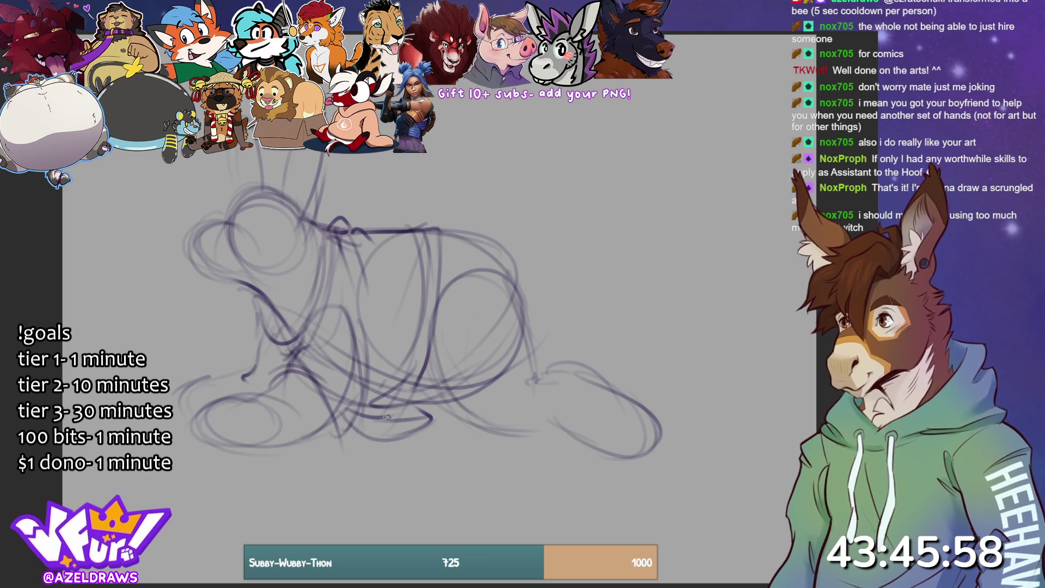
mouse_move(259, 362)
left_mouse_down()
mouse_move(243, 369)
mouse_move(236, 354)
mouse_move(256, 335)
mouse_move(233, 370)
mouse_move(180, 406)
mouse_move(186, 419)
left_mouse_up()
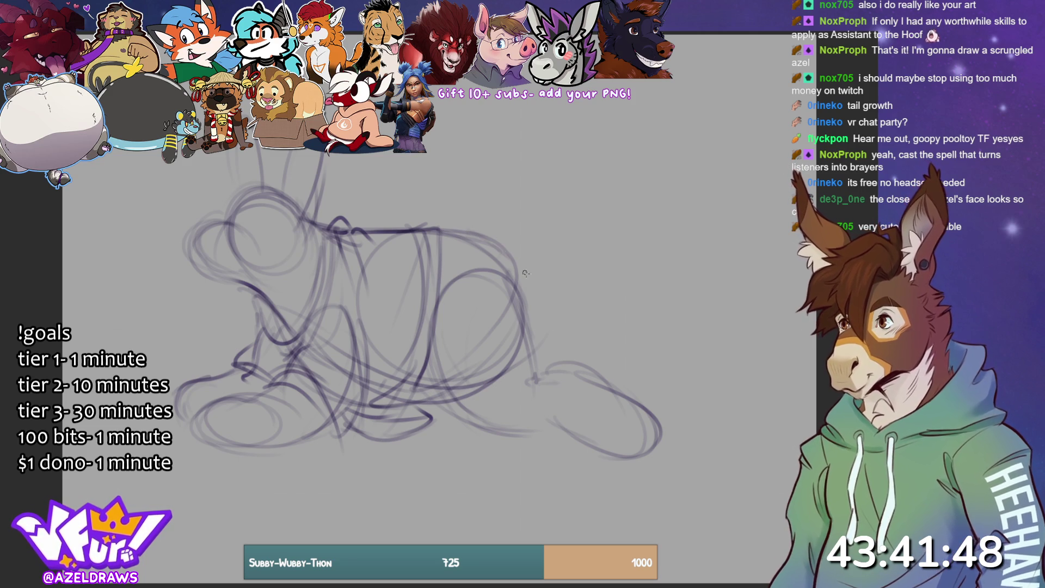
Re-stroke the creature's back curve, belly curve and chest line.
left_click_drag(455, 232, 529, 302)
mouse_move(437, 329)
left_mouse_down()
mouse_move(479, 414)
mouse_move(498, 424)
left_mouse_up()
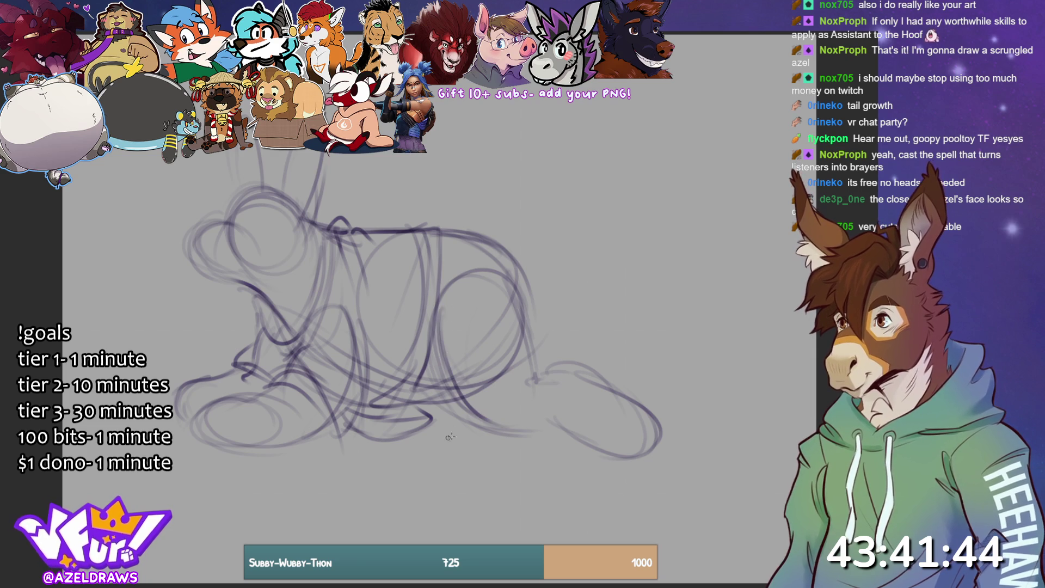
mouse_move(451, 221)
left_mouse_down()
mouse_move(439, 344)
mouse_move(671, 457)
mouse_move(452, 207)
left_mouse_up()
Lasso the hindquarters and tail, move them about 110 px right, then deselect.
key("ctrl+z")
mouse_move(529, 233)
left_mouse_down()
mouse_move(490, 220)
mouse_move(443, 288)
mouse_move(432, 384)
mouse_move(683, 326)
mouse_move(498, 215)
left_mouse_up()
left_click(621, 508)
left_click_drag(602, 430, 667, 431)
left_click(601, 507)
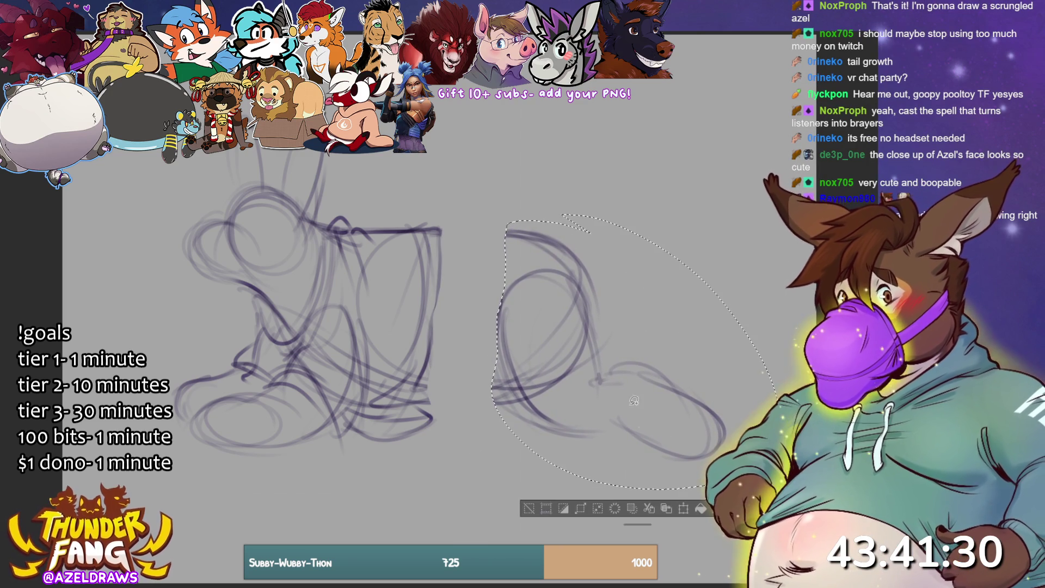
left_click(529, 508)
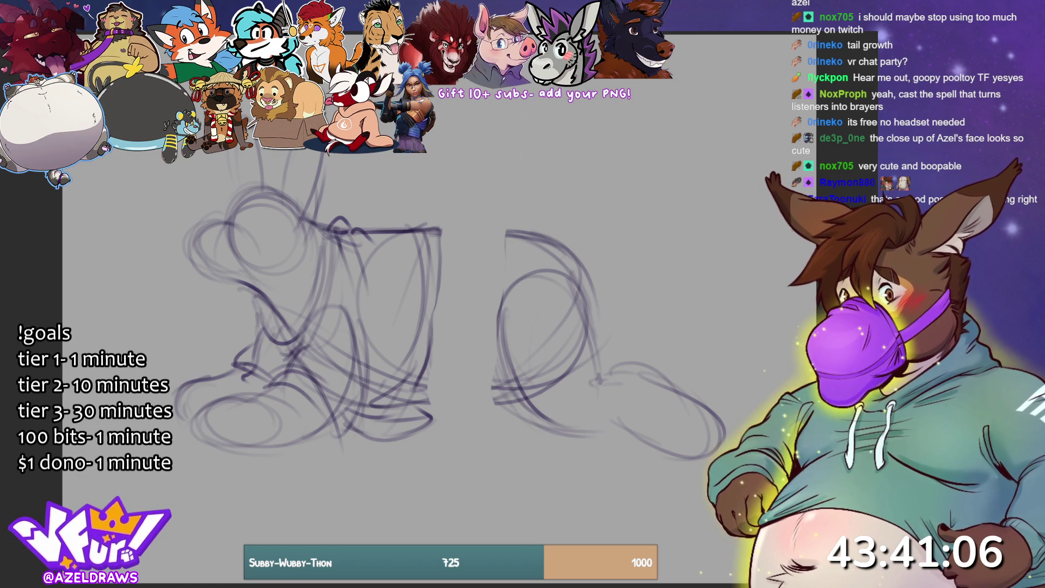
Draw the long belly line and back line joining front and rear, down over the hip.
left_click_drag(365, 402, 468, 404)
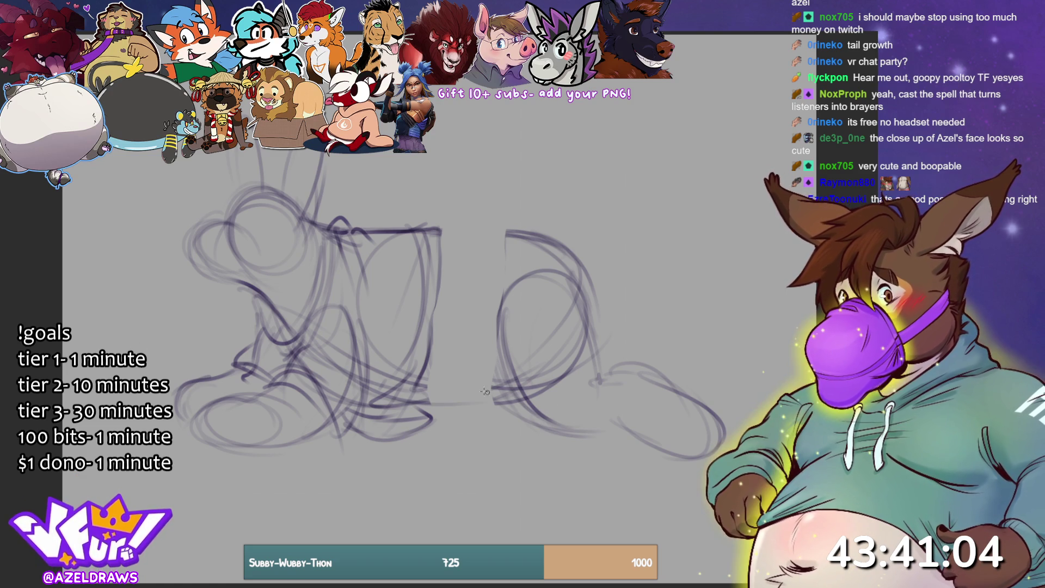
left_click_drag(381, 384, 513, 391)
left_click_drag(425, 402, 572, 323)
mouse_move(492, 224)
left_mouse_down()
mouse_move(447, 236)
mouse_move(513, 226)
mouse_move(596, 271)
left_mouse_up()
mouse_move(444, 242)
left_mouse_down()
mouse_move(609, 288)
mouse_move(580, 252)
mouse_move(612, 305)
left_mouse_up()
left_click_drag(566, 238, 594, 317)
left_click_drag(460, 378, 501, 390)
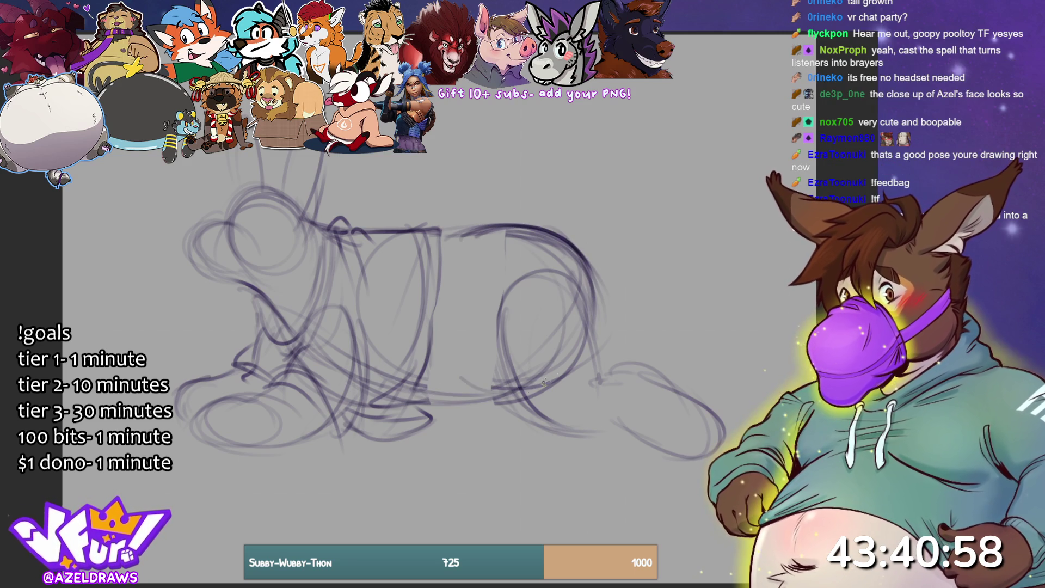
mouse_move(426, 390)
left_mouse_down()
mouse_move(485, 408)
mouse_move(613, 366)
mouse_move(600, 435)
left_mouse_up()
Sketch the hip, rear leg and rear foot, and begin the tail rising from the back.
mouse_move(609, 370)
left_mouse_down()
mouse_move(599, 422)
mouse_move(605, 396)
left_mouse_up()
mouse_move(520, 422)
left_mouse_down()
mouse_move(477, 406)
mouse_move(569, 434)
left_mouse_up()
left_click_drag(592, 348, 605, 344)
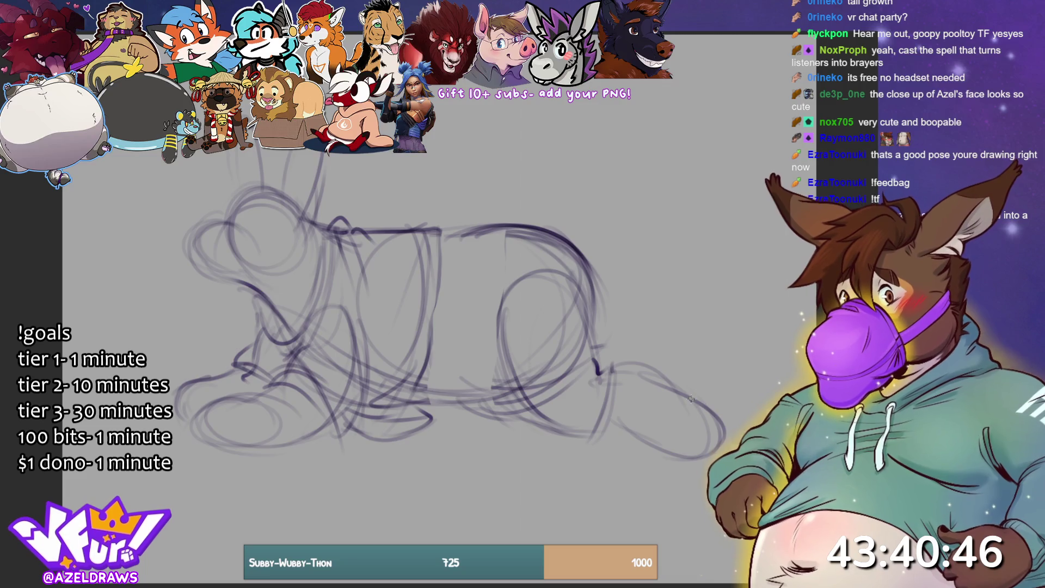
left_click_drag(692, 404, 724, 403)
left_click_drag(604, 414, 678, 455)
mouse_move(598, 374)
left_mouse_down()
mouse_move(618, 362)
mouse_move(636, 370)
left_mouse_up()
left_click_drag(576, 429, 535, 409)
mouse_move(506, 351)
left_mouse_down()
mouse_move(591, 430)
mouse_move(615, 428)
mouse_move(624, 398)
mouse_move(610, 367)
mouse_move(670, 381)
left_mouse_up()
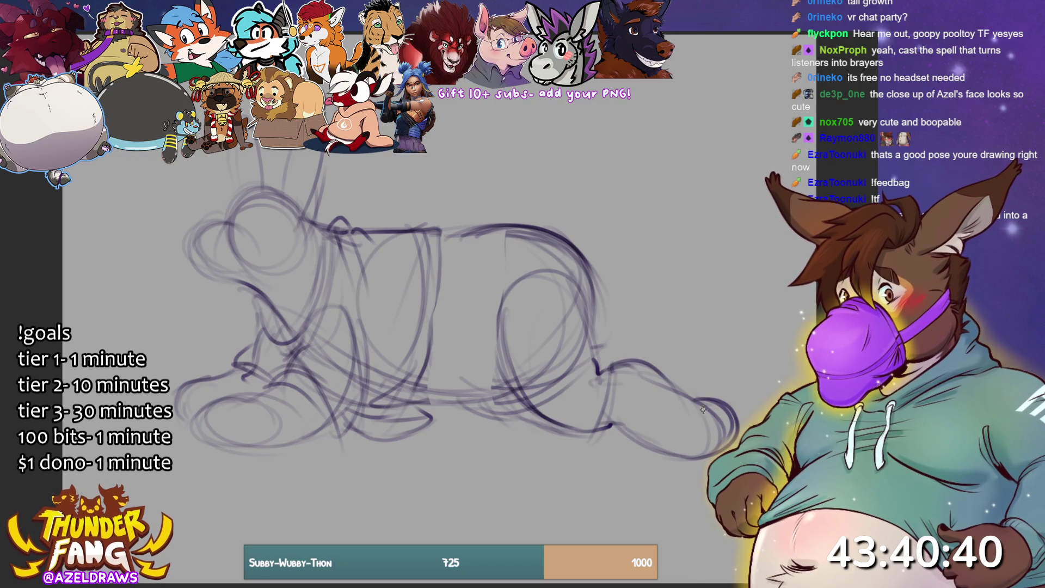
mouse_move(610, 337)
left_mouse_down()
mouse_move(621, 351)
mouse_move(731, 390)
left_mouse_up()
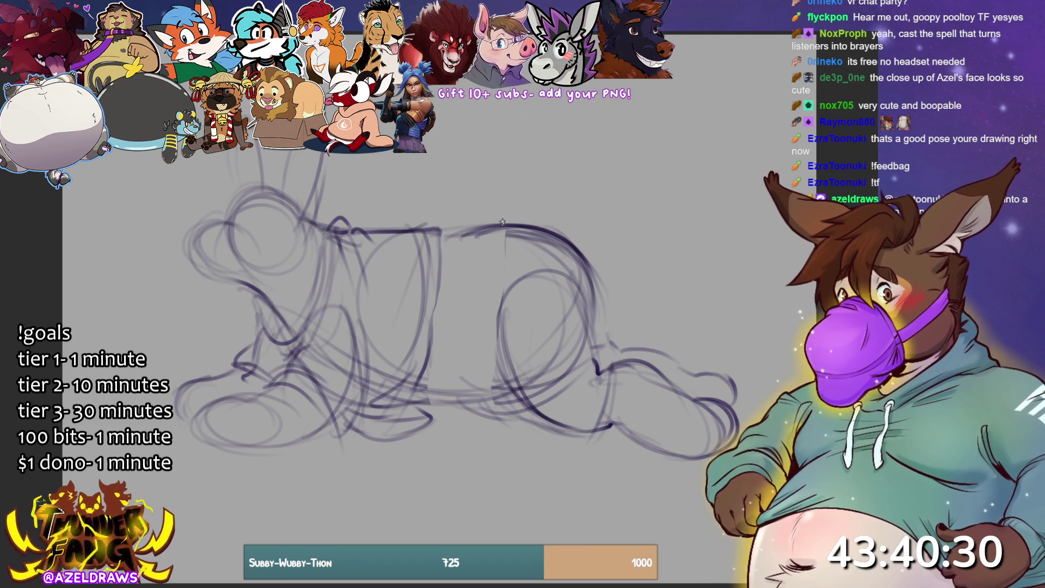
mouse_move(522, 224)
left_mouse_down()
mouse_move(566, 213)
mouse_move(609, 174)
left_mouse_up()
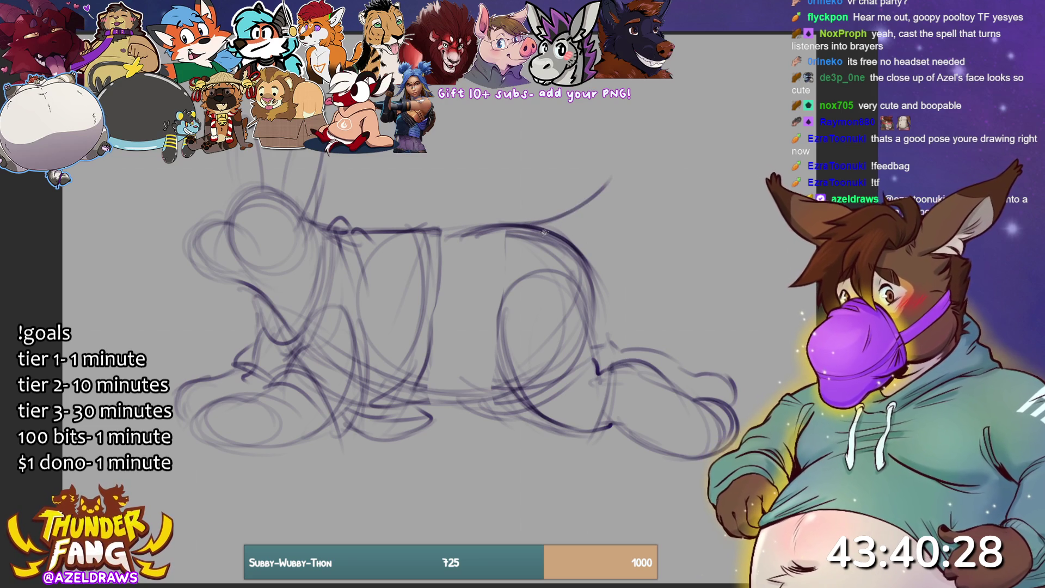
Reinforce the tail's base on the back line, then clear the whole sketch with Delete.
mouse_move(599, 212)
left_mouse_down()
mouse_move(556, 230)
mouse_move(629, 158)
mouse_move(614, 156)
mouse_move(604, 173)
mouse_move(642, 119)
mouse_move(639, 162)
left_mouse_up()
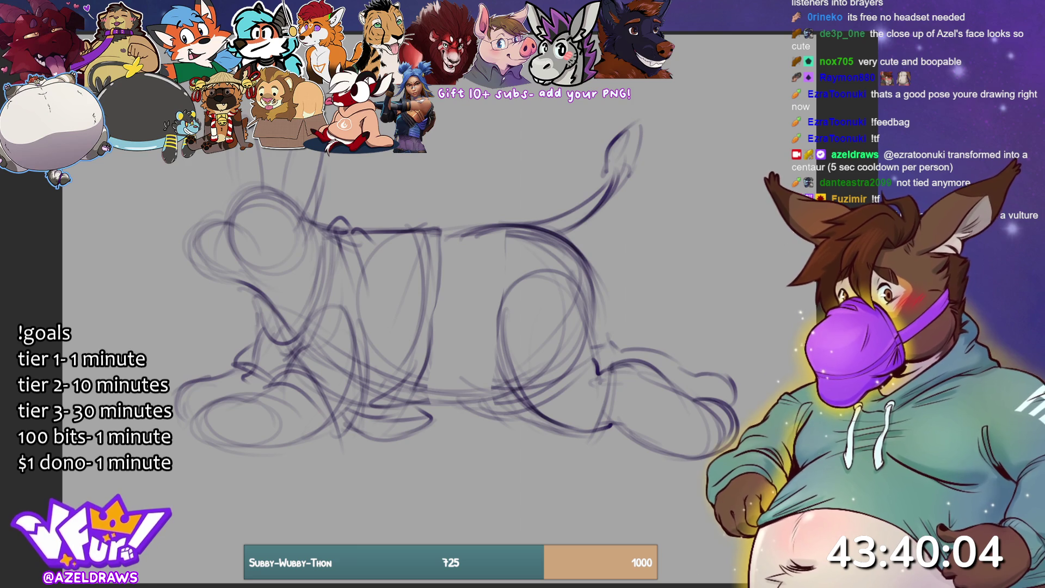
key("Delete")
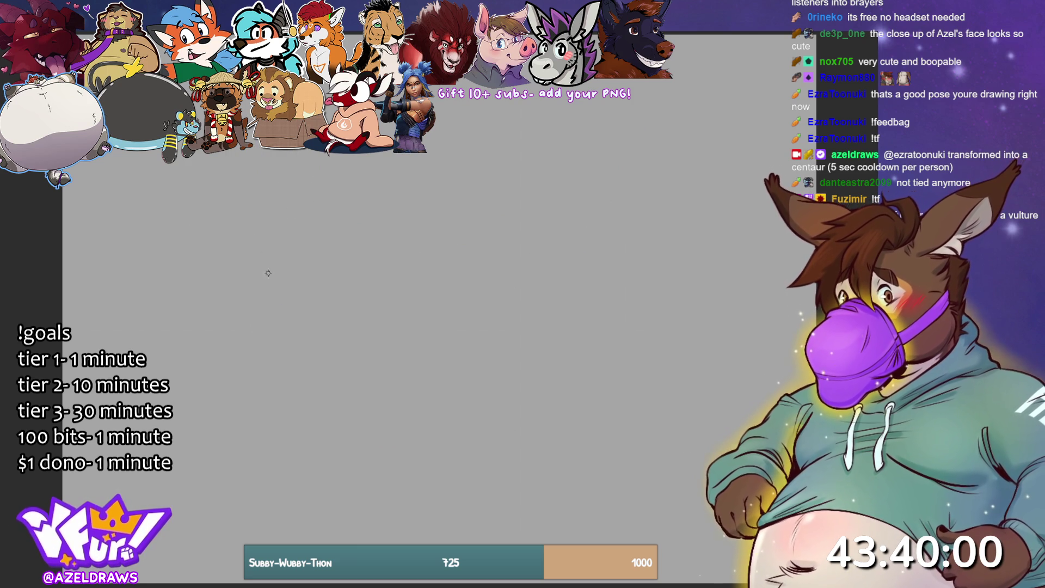
Draw the first sweeping gesture curves, a belly line hooking up, and loops at the right end.
mouse_move(254, 252)
left_mouse_down()
mouse_move(293, 303)
mouse_move(337, 322)
left_mouse_up()
left_click_drag(289, 295, 322, 315)
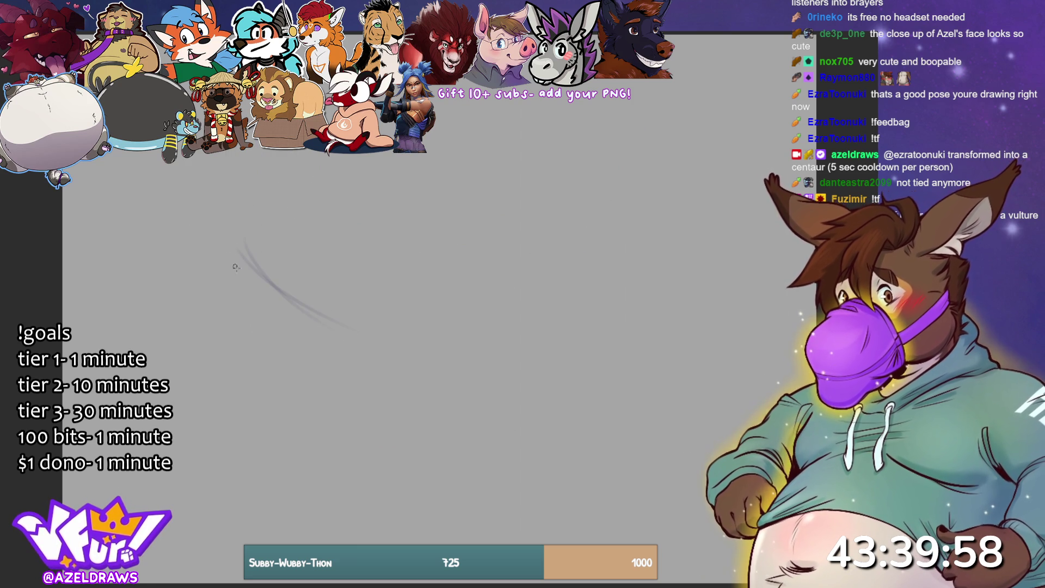
left_click_drag(381, 348, 430, 372)
mouse_move(351, 351)
left_mouse_down()
mouse_move(546, 365)
mouse_move(536, 307)
mouse_move(450, 340)
left_mouse_up()
left_click_drag(515, 394, 444, 355)
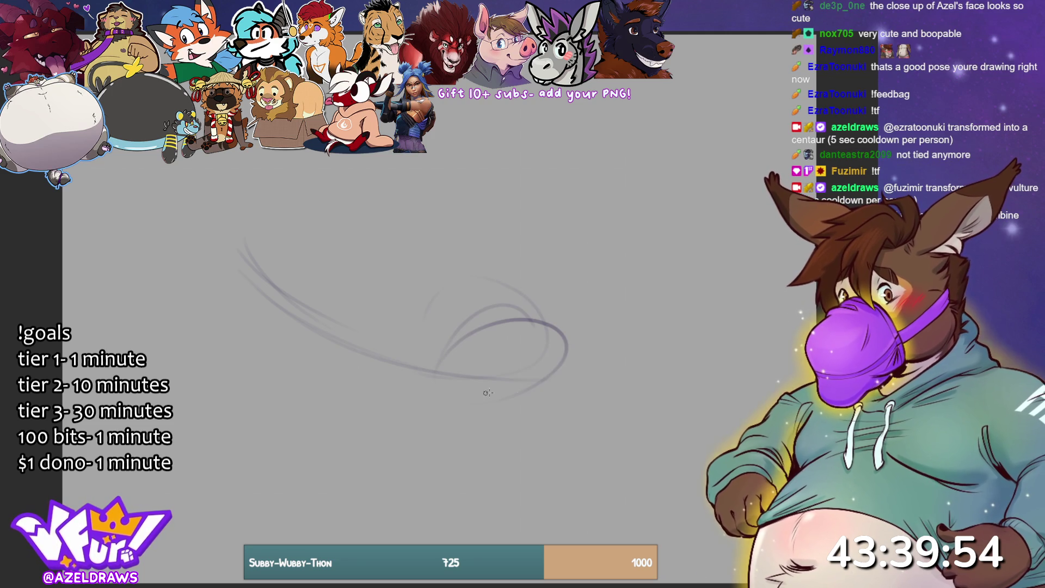
left_click_drag(536, 381, 573, 324)
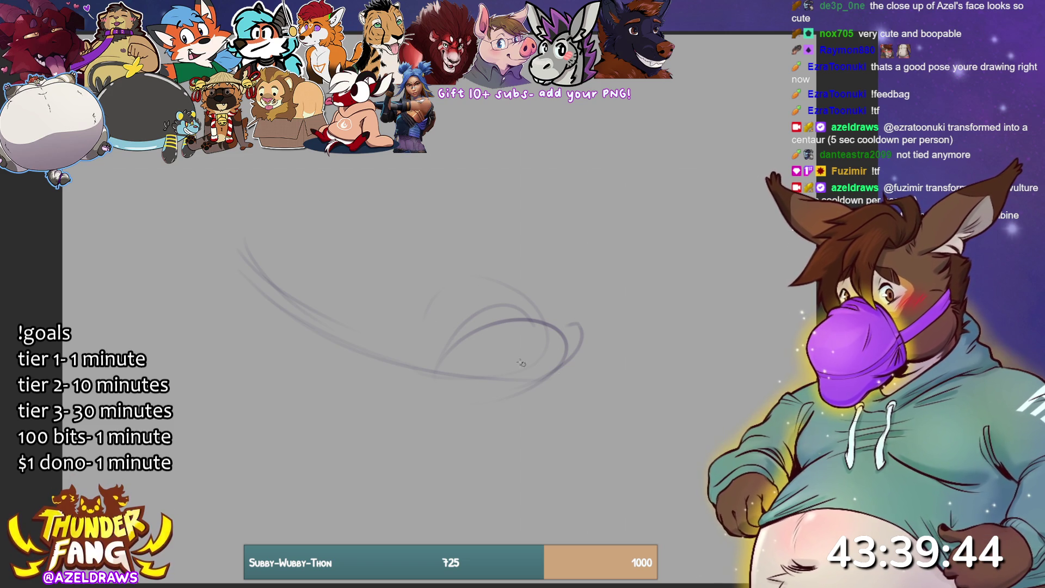
left_click_drag(466, 359, 460, 346)
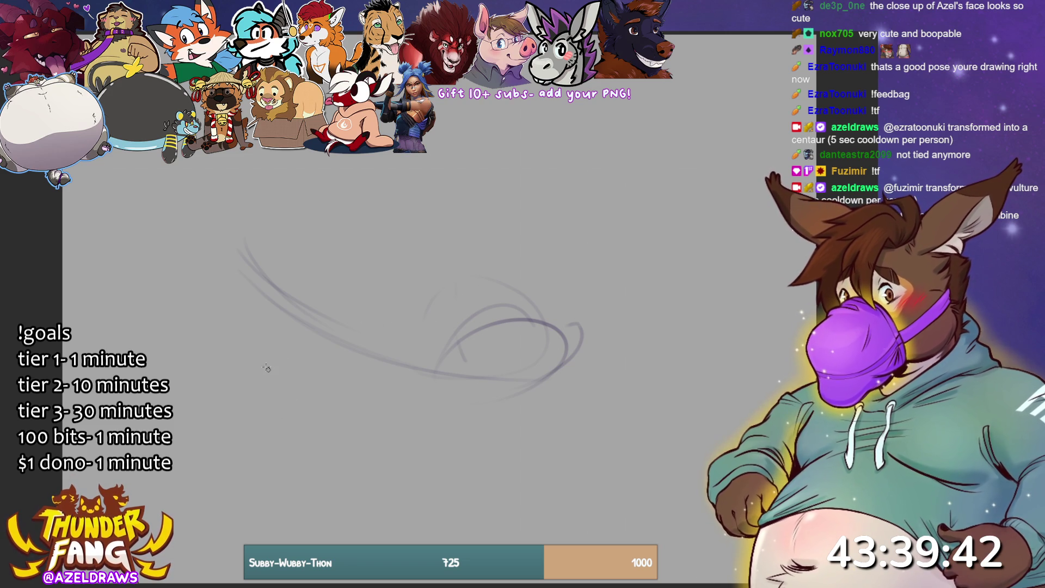
Sketch long back arcs across the left body and loops shaping the figure's left end.
mouse_move(249, 255)
left_mouse_down()
mouse_move(218, 249)
mouse_move(251, 271)
mouse_move(194, 273)
mouse_move(246, 283)
mouse_move(204, 296)
mouse_move(256, 340)
left_mouse_up()
mouse_move(348, 330)
left_mouse_down()
mouse_move(239, 245)
mouse_move(294, 315)
mouse_move(375, 331)
left_mouse_up()
mouse_move(240, 270)
left_mouse_down()
mouse_move(340, 284)
mouse_move(364, 315)
left_mouse_up()
left_click_drag(245, 335, 296, 364)
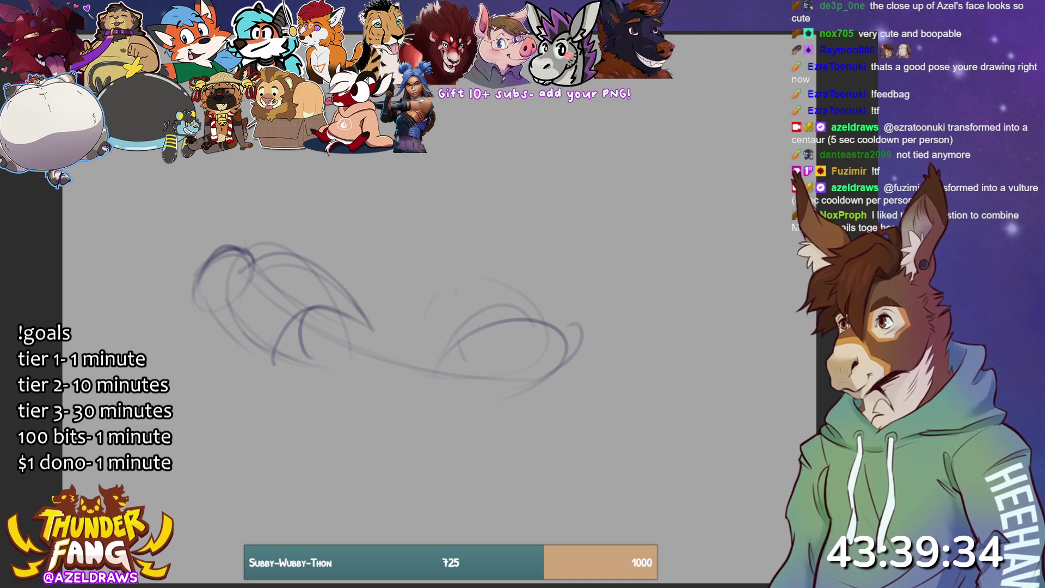
left_click_drag(370, 318, 300, 342)
left_click_drag(224, 309, 208, 336)
left_click_drag(202, 283, 177, 366)
left_click_drag(186, 373, 219, 344)
mouse_move(186, 295)
left_mouse_down()
mouse_move(175, 354)
mouse_move(182, 369)
mouse_move(220, 340)
left_mouse_up()
mouse_move(239, 302)
left_mouse_down()
mouse_move(188, 327)
mouse_move(206, 370)
mouse_move(174, 379)
mouse_move(291, 351)
left_mouse_up()
Add a lower base line and forelimb, then the back line and neck rising to the upper right.
left_click_drag(185, 372, 223, 353)
mouse_move(176, 393)
left_mouse_down()
mouse_move(308, 335)
mouse_move(340, 351)
left_mouse_up()
mouse_move(266, 364)
left_mouse_down()
mouse_move(324, 383)
mouse_move(340, 341)
mouse_move(362, 362)
mouse_move(352, 356)
left_mouse_up()
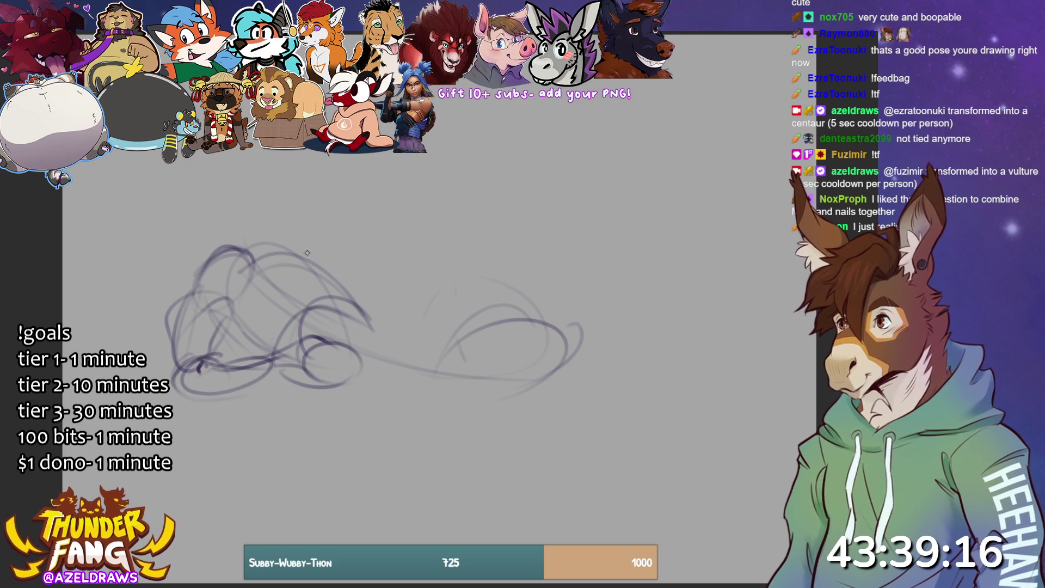
left_click_drag(297, 255, 368, 229)
mouse_move(412, 186)
left_mouse_down()
mouse_move(435, 182)
mouse_move(430, 221)
left_mouse_up()
mouse_move(357, 280)
left_mouse_down()
mouse_move(390, 265)
mouse_move(349, 228)
mouse_move(430, 177)
mouse_move(353, 278)
left_mouse_up()
mouse_move(419, 179)
left_mouse_down()
mouse_move(313, 252)
mouse_move(414, 186)
mouse_move(403, 239)
mouse_move(381, 232)
mouse_move(433, 177)
mouse_move(416, 223)
mouse_move(430, 218)
mouse_move(420, 263)
left_mouse_up()
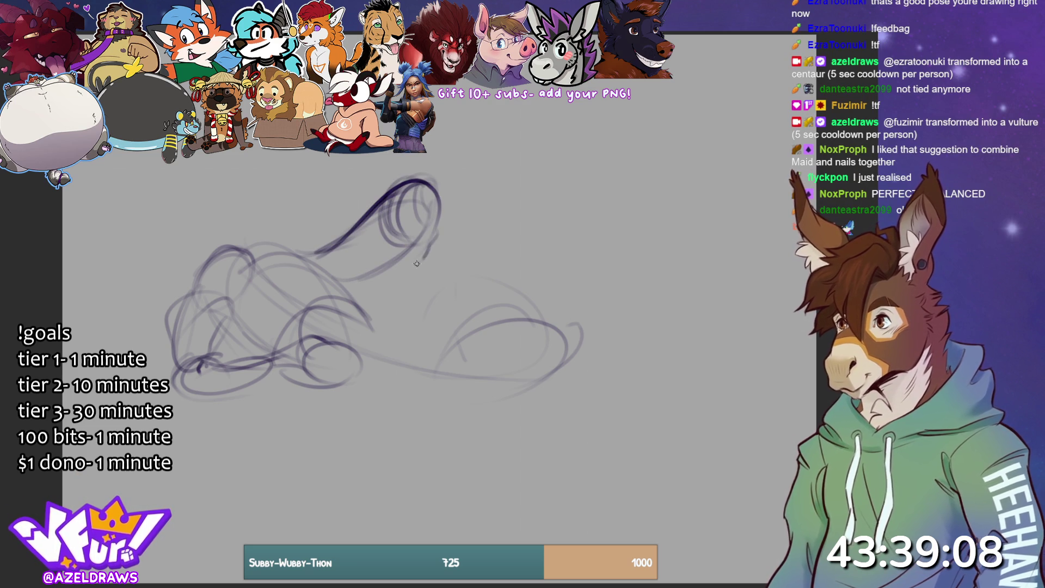
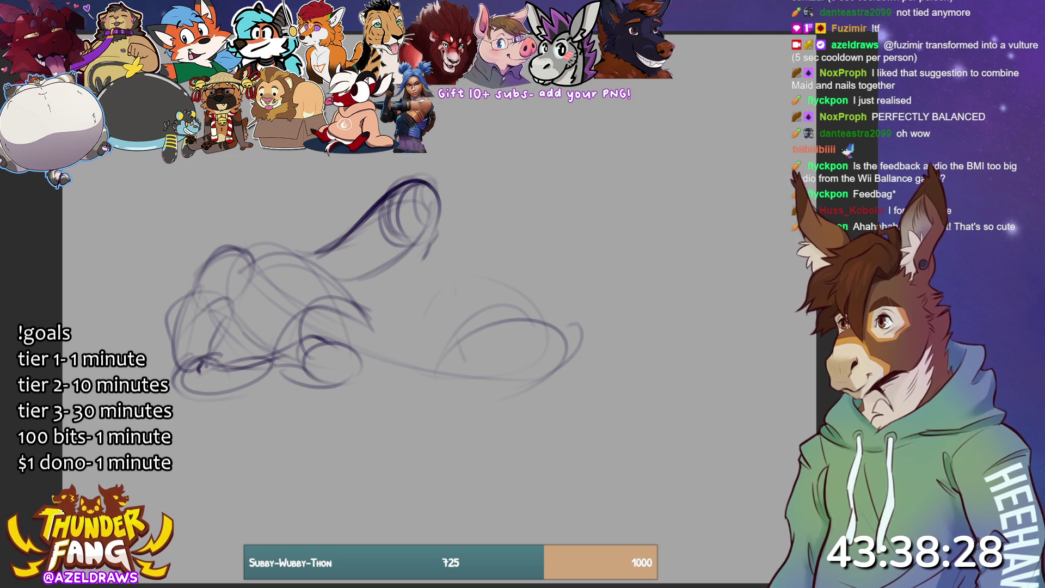
Rough in the head's top arc and side lines above the reclining figure.
left_click_drag(205, 212, 199, 264)
left_click_drag(204, 188, 201, 233)
left_click_drag(215, 157, 205, 248)
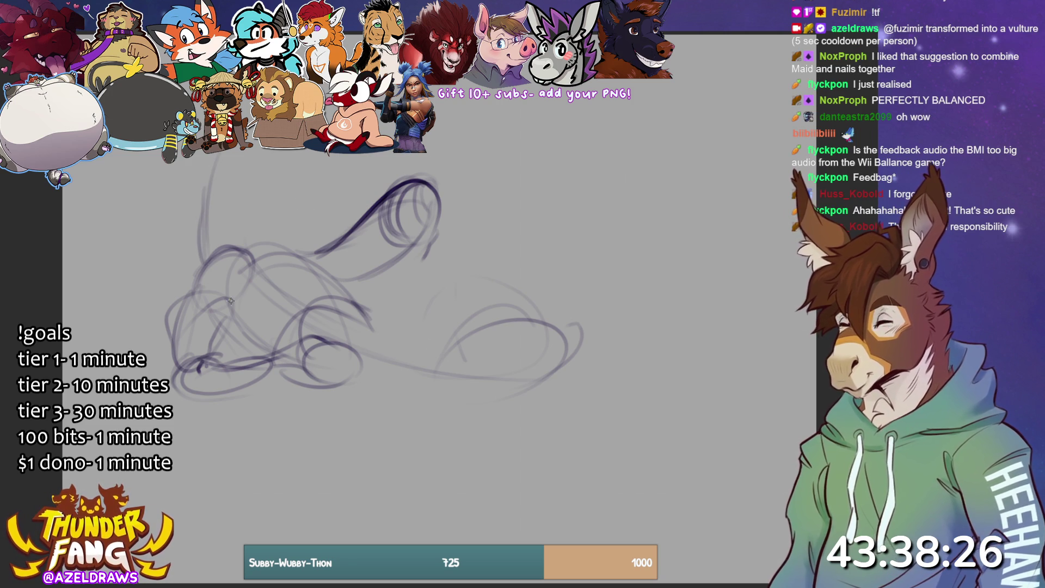
left_click_drag(283, 198, 302, 260)
mouse_move(215, 157)
left_mouse_down()
mouse_move(206, 185)
mouse_move(275, 152)
mouse_move(202, 213)
left_mouse_up()
left_click_drag(275, 142, 254, 194)
left_click_drag(205, 155, 244, 213)
left_click_drag(274, 162, 287, 151)
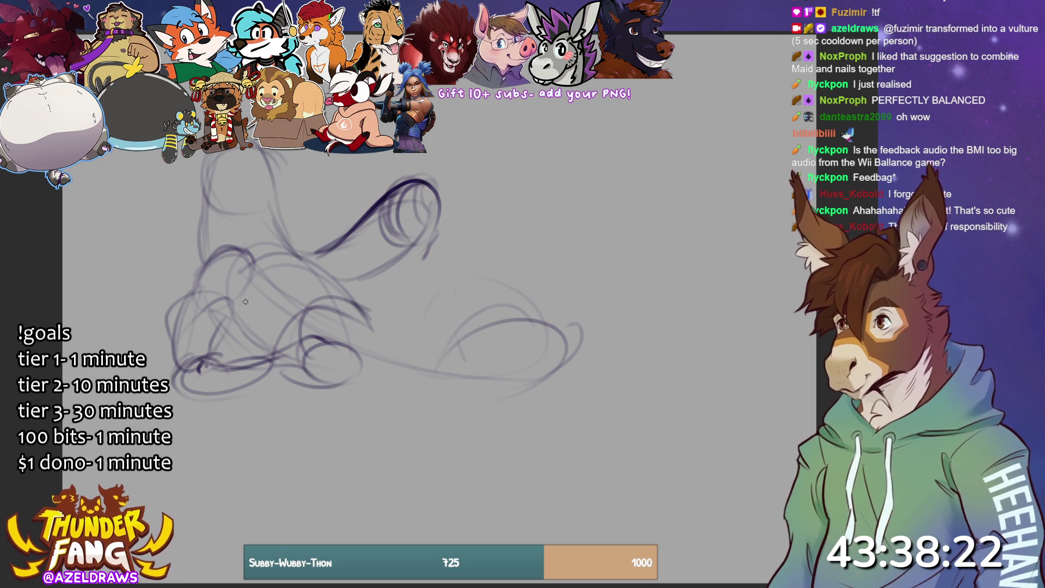
Firm up the head circle outline and add loose strokes around it.
mouse_move(217, 154)
left_mouse_down()
mouse_move(274, 202)
mouse_move(278, 168)
left_mouse_up()
left_click_drag(271, 213, 287, 201)
mouse_move(260, 158)
left_mouse_down()
mouse_move(311, 172)
mouse_move(306, 206)
mouse_move(303, 168)
mouse_move(306, 195)
left_mouse_up()
left_click_drag(313, 157, 285, 213)
left_click_drag(266, 161, 281, 150)
left_click_drag(193, 188, 205, 175)
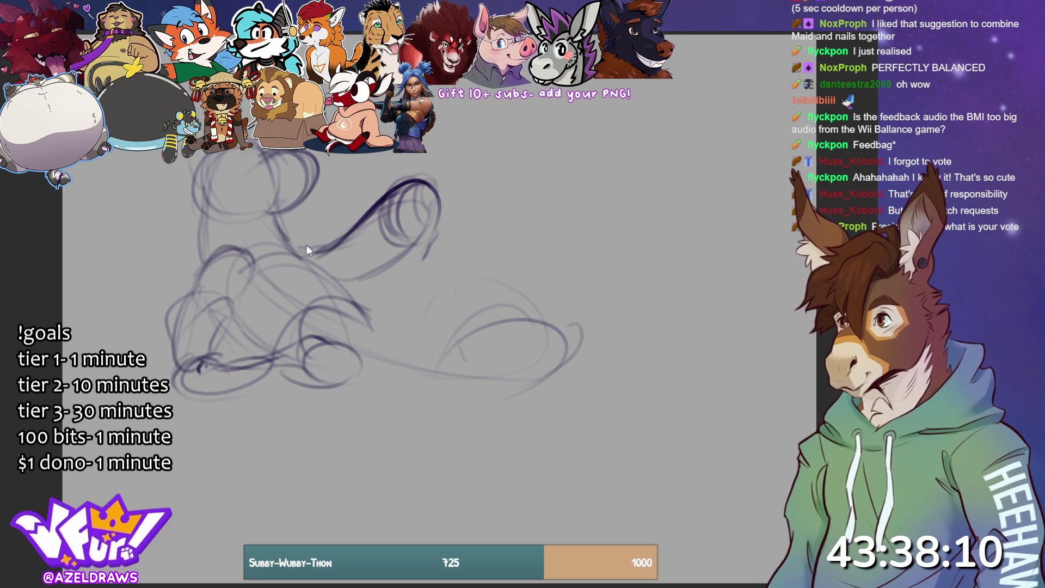
Undo the stray head strokes and redraw the outline along both sides.
key("ctrl+z")
key("ctrl+z")
key("ctrl+z")
key("ctrl+z")
key("ctrl+z")
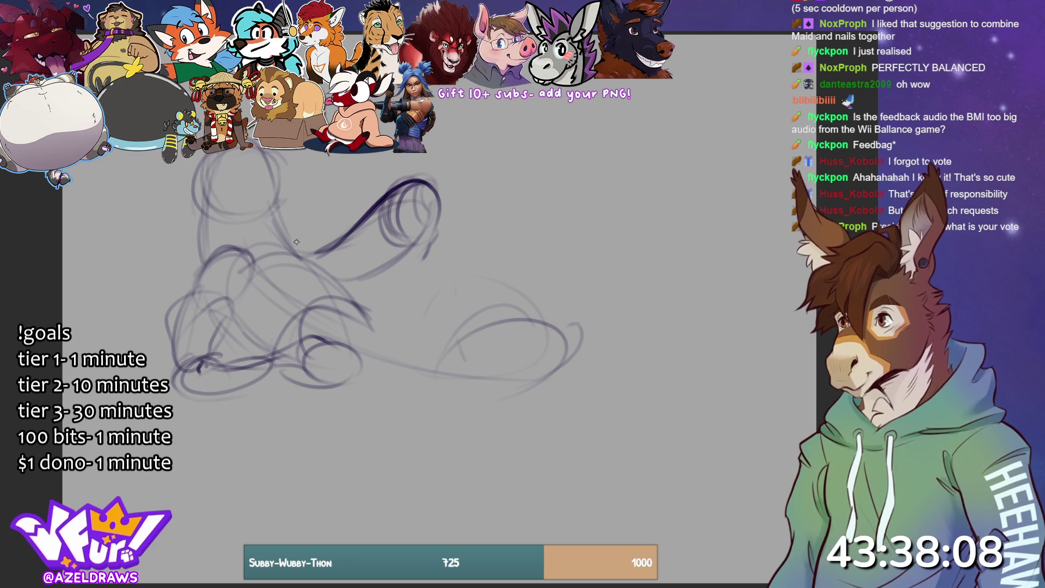
key("ctrl+z")
key("ctrl+z")
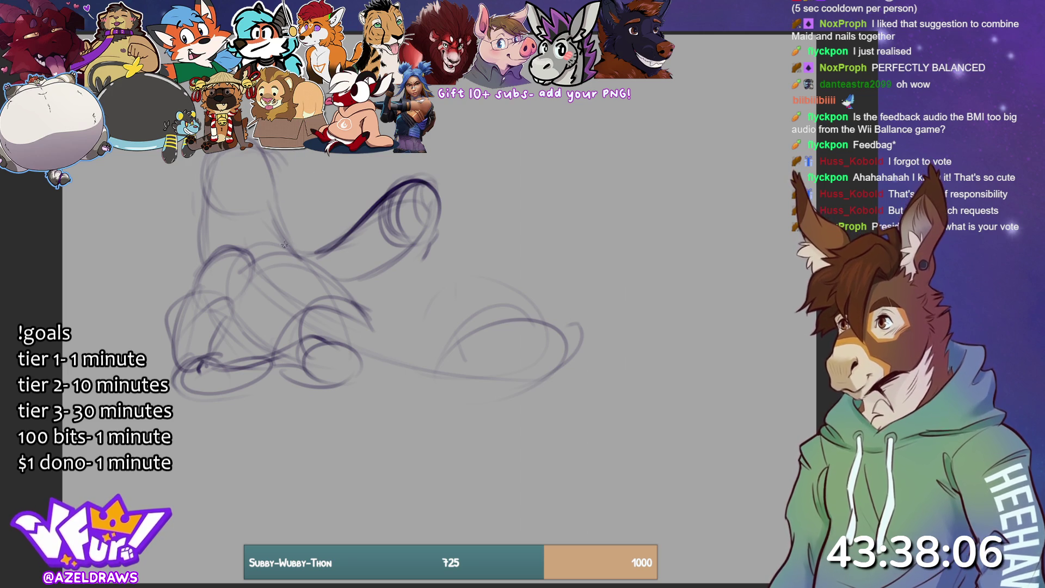
mouse_move(258, 188)
left_mouse_down()
mouse_move(207, 164)
mouse_move(235, 229)
left_mouse_up()
mouse_move(256, 163)
left_mouse_down()
mouse_move(190, 180)
mouse_move(269, 164)
mouse_move(280, 218)
mouse_move(300, 180)
mouse_move(286, 223)
left_mouse_up()
left_click_drag(300, 169, 281, 245)
mouse_move(197, 205)
left_mouse_down()
mouse_move(203, 243)
mouse_move(197, 218)
mouse_move(249, 178)
mouse_move(215, 159)
mouse_move(259, 196)
mouse_move(286, 169)
mouse_move(302, 186)
mouse_move(273, 223)
left_mouse_up()
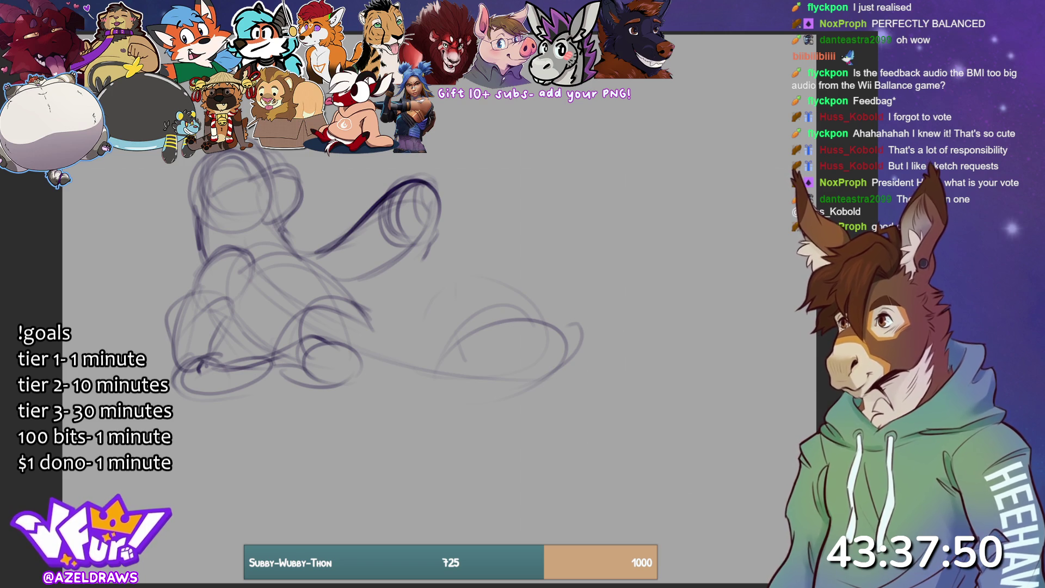
Transform the whole sketch with Ctrl+T, shifting it right and down, and confirm.
key("ctrl+t")
left_click_drag(337, 425, 387, 500)
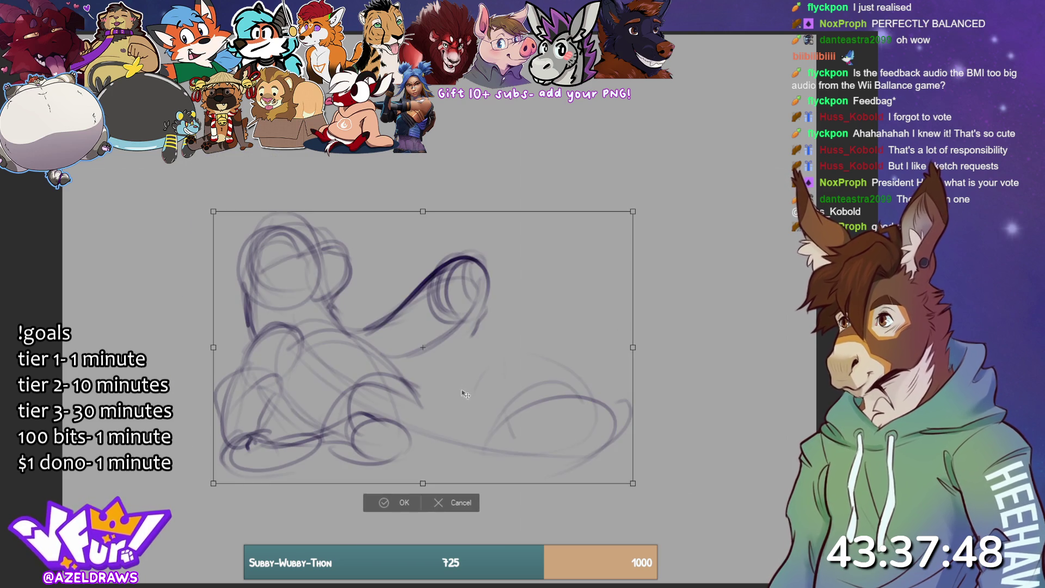
left_click(387, 501)
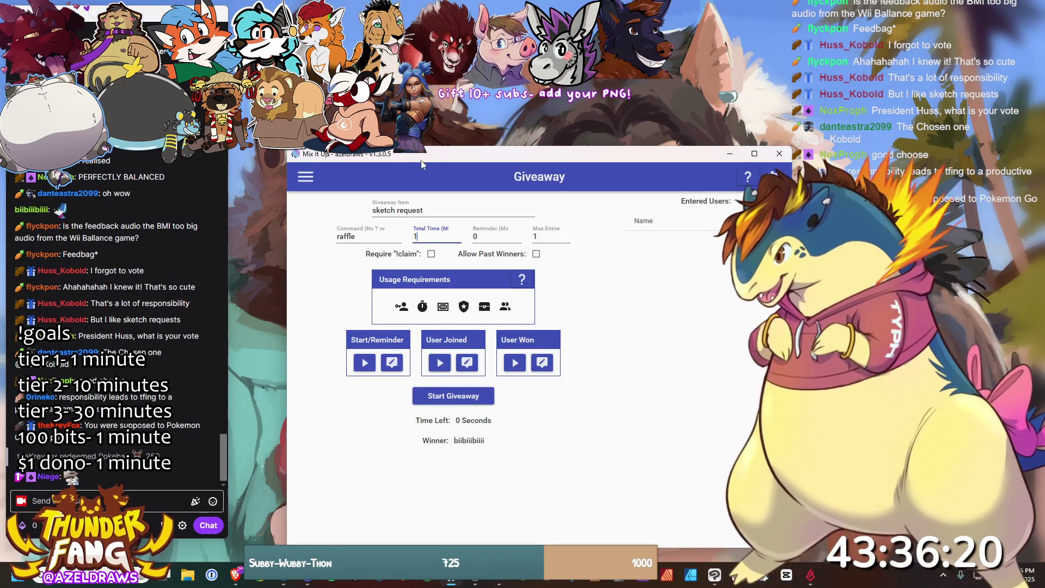
Move the sketch request giveaway window left and bring Discord to the front.
left_click_drag(508, 154, 449, 149)
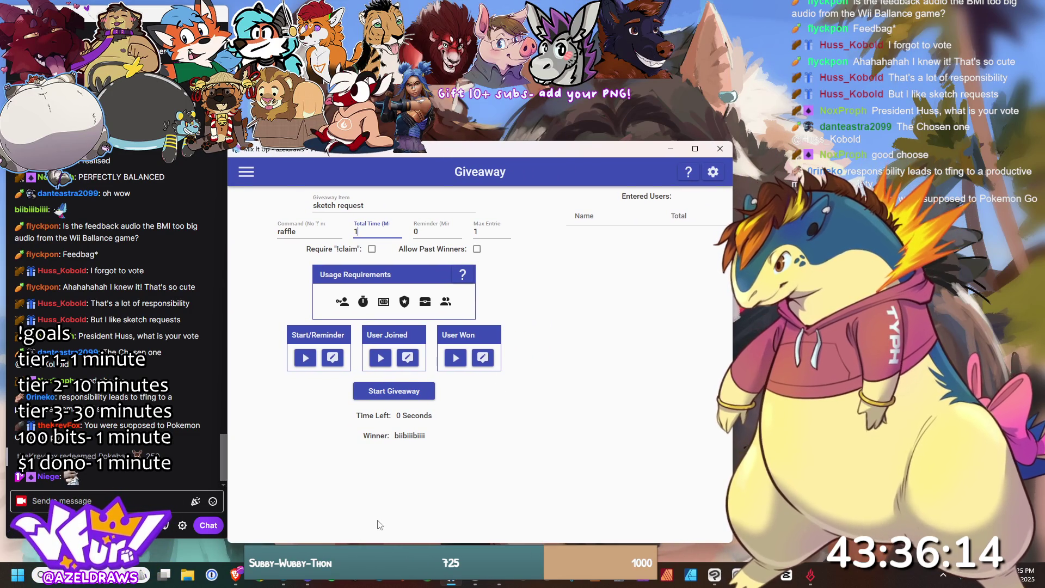
mouse_move(307, 582)
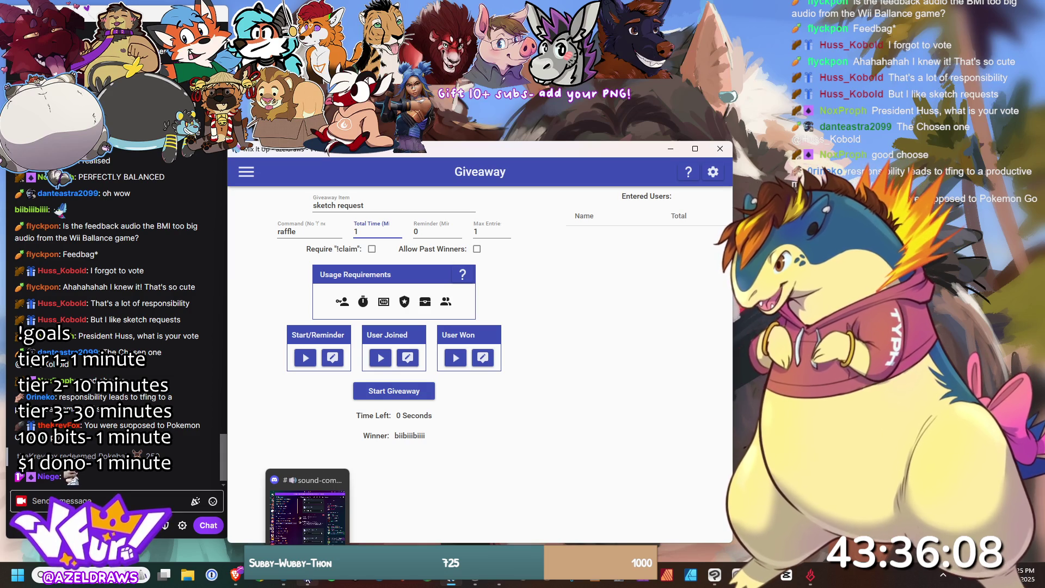
left_click(308, 512)
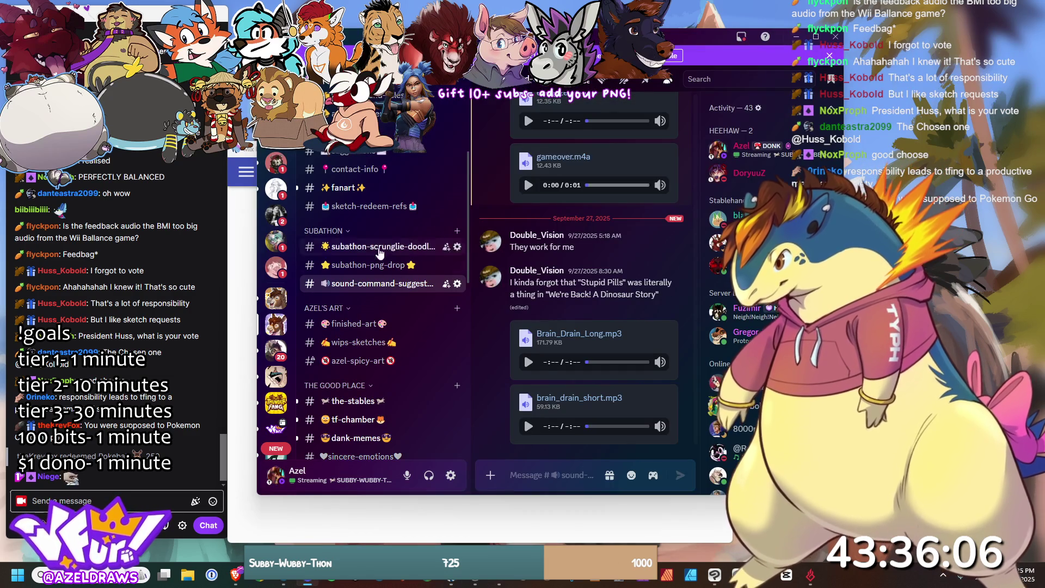
Browse the sketch-redeem-refs channel in Discord, then minimize Discord.
left_click(392, 208)
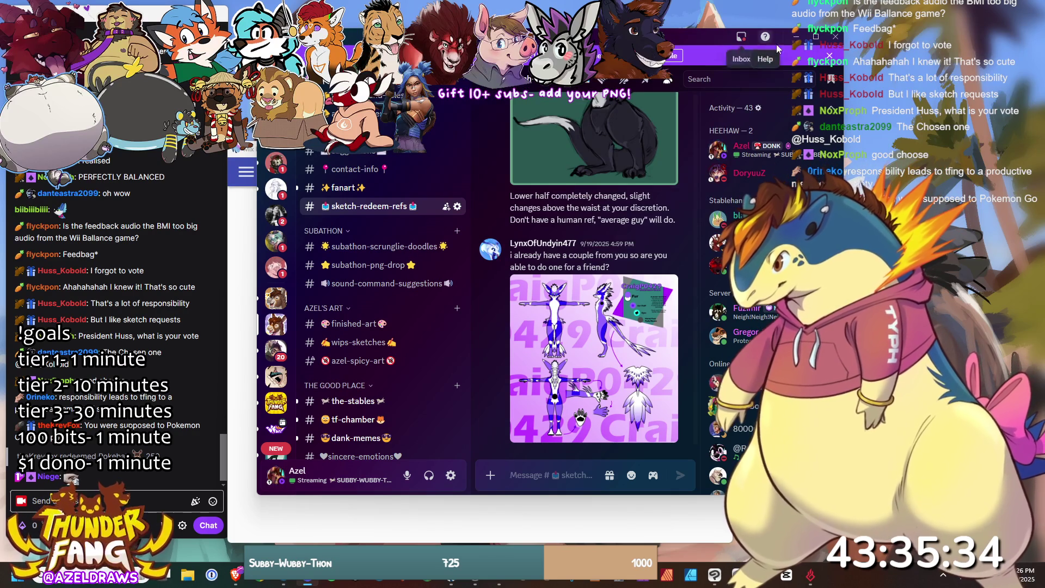
left_click(799, 39)
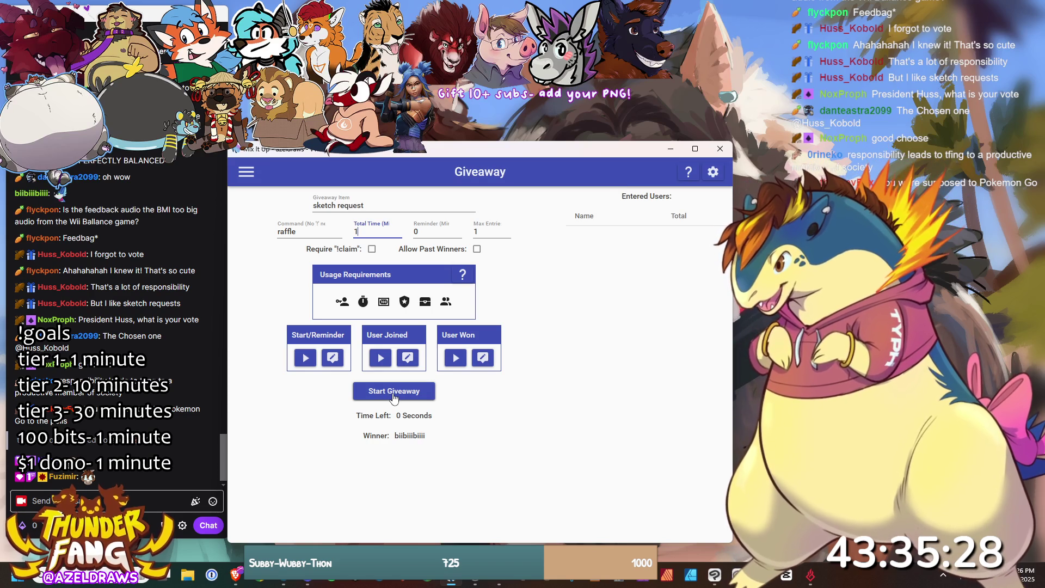
Start the one-minute sketch request giveaway and let it draw a winner.
left_click(395, 392)
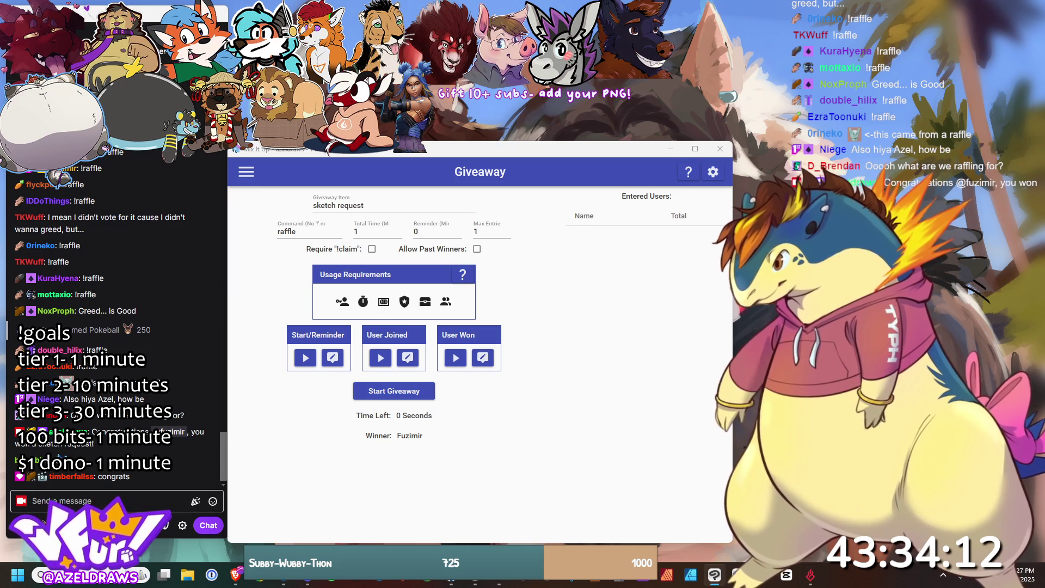
Run two more sketch request giveaway rounds, then Alt+Tab to another program.
left_click(396, 391)
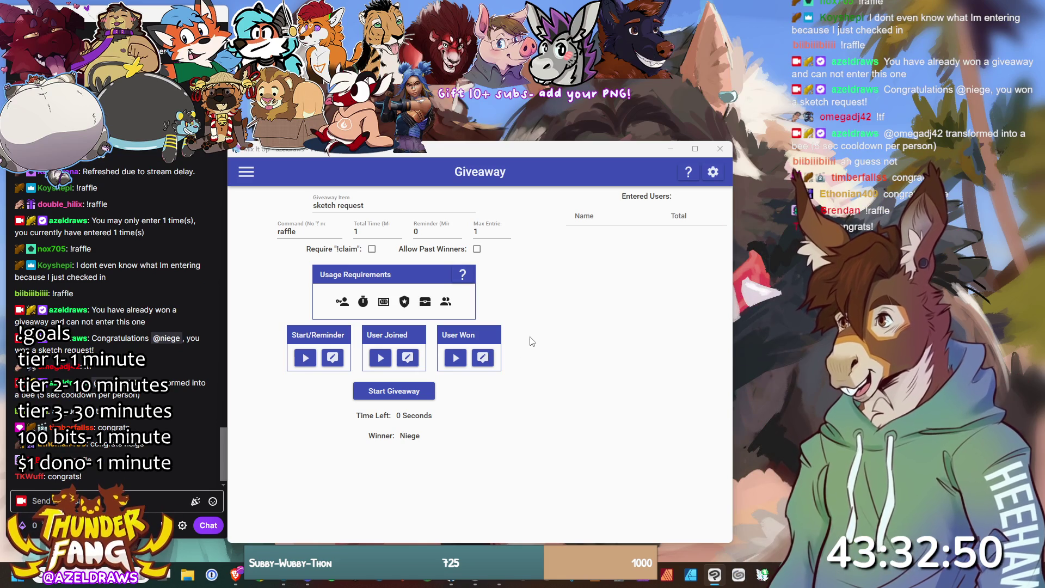
left_click(393, 392)
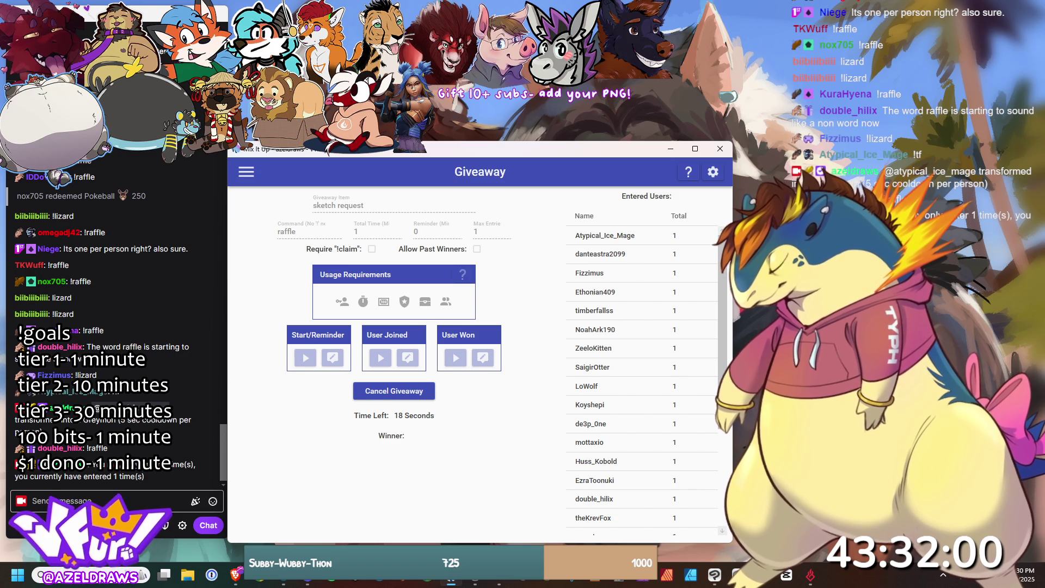
key("alt+Tab")
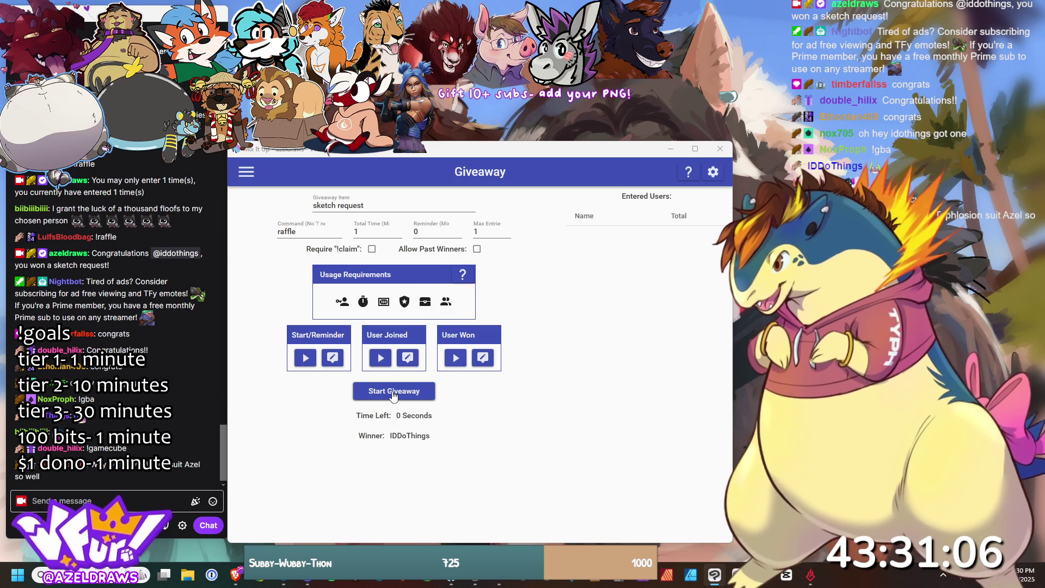
Launch two further rounds of the sketch request raffle giveaway.
left_click(392, 392)
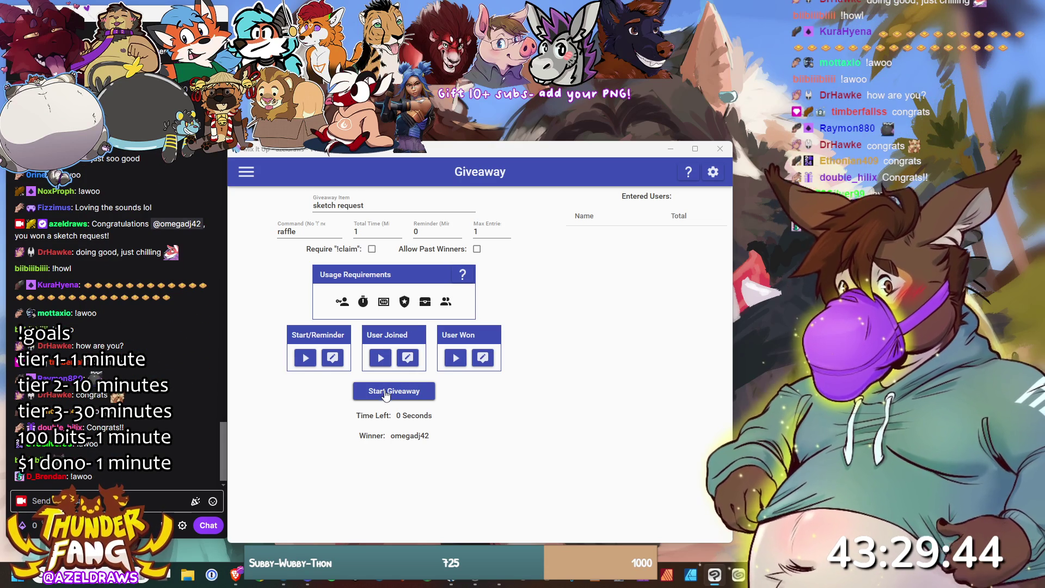
left_click(387, 393)
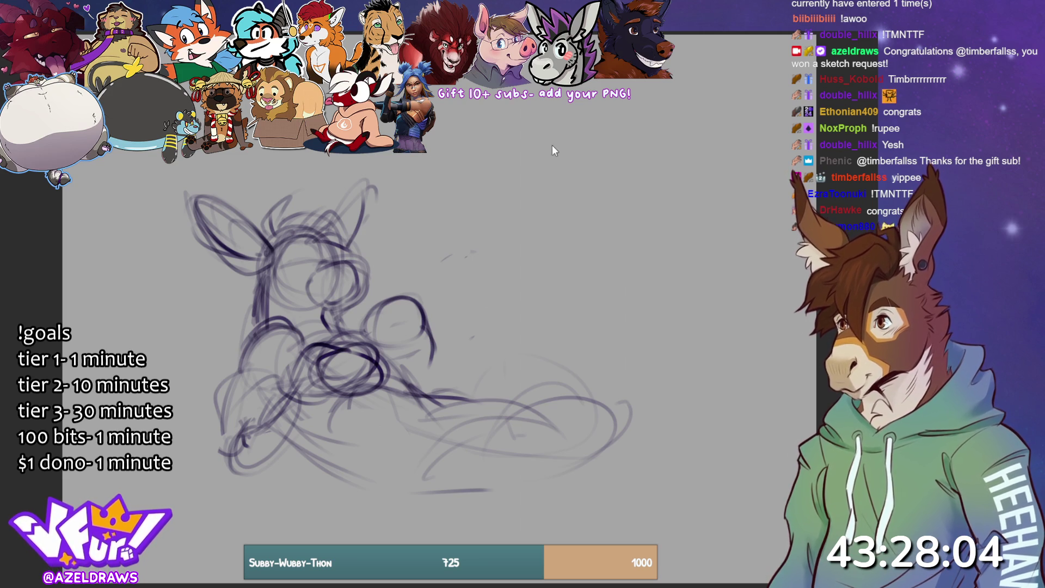
Delete the old rough sketch so the sketch layer is blank.
key("Delete")
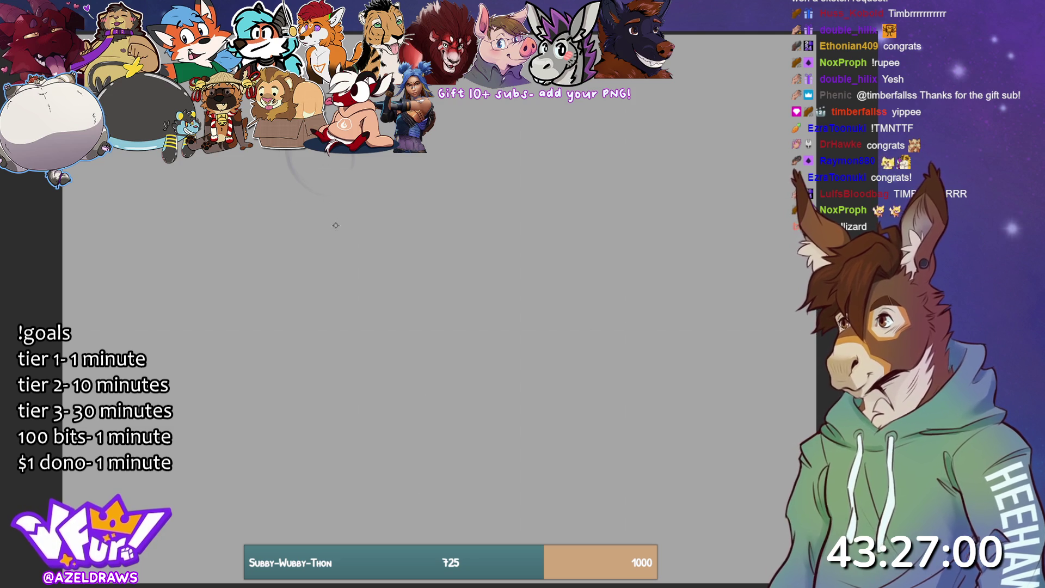
Draw a new head circle with cross construction lines and a head-top stroke.
mouse_move(338, 232)
left_mouse_down()
mouse_move(293, 212)
mouse_move(326, 217)
mouse_move(343, 272)
left_mouse_up()
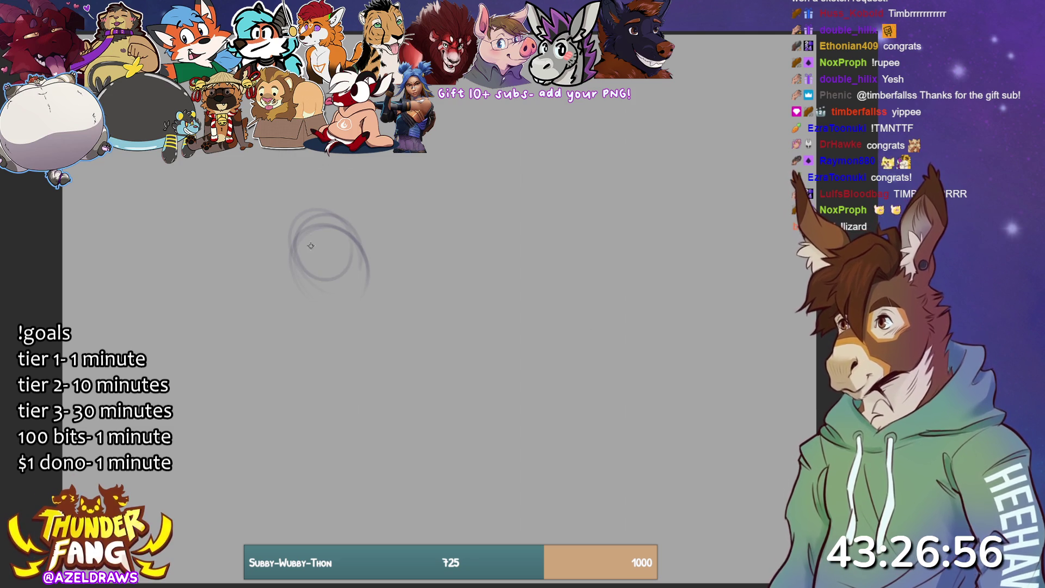
left_click_drag(277, 249, 383, 249)
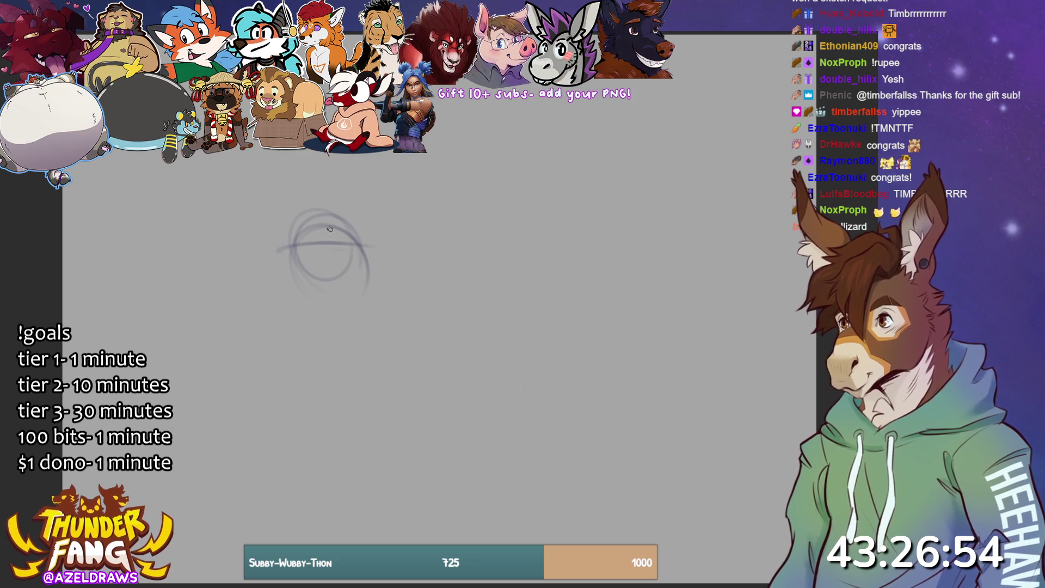
left_click_drag(320, 270, 312, 229)
mouse_move(275, 260)
left_mouse_down()
mouse_move(327, 246)
mouse_move(325, 301)
mouse_move(305, 249)
mouse_move(325, 280)
mouse_move(336, 267)
mouse_move(340, 277)
left_mouse_up()
mouse_move(326, 232)
left_mouse_down()
mouse_move(277, 275)
mouse_move(322, 272)
mouse_move(317, 283)
mouse_move(327, 271)
mouse_move(291, 259)
mouse_move(316, 229)
mouse_move(335, 273)
mouse_move(275, 294)
mouse_move(312, 317)
mouse_move(359, 298)
mouse_move(349, 256)
mouse_move(372, 248)
mouse_move(340, 294)
left_mouse_up()
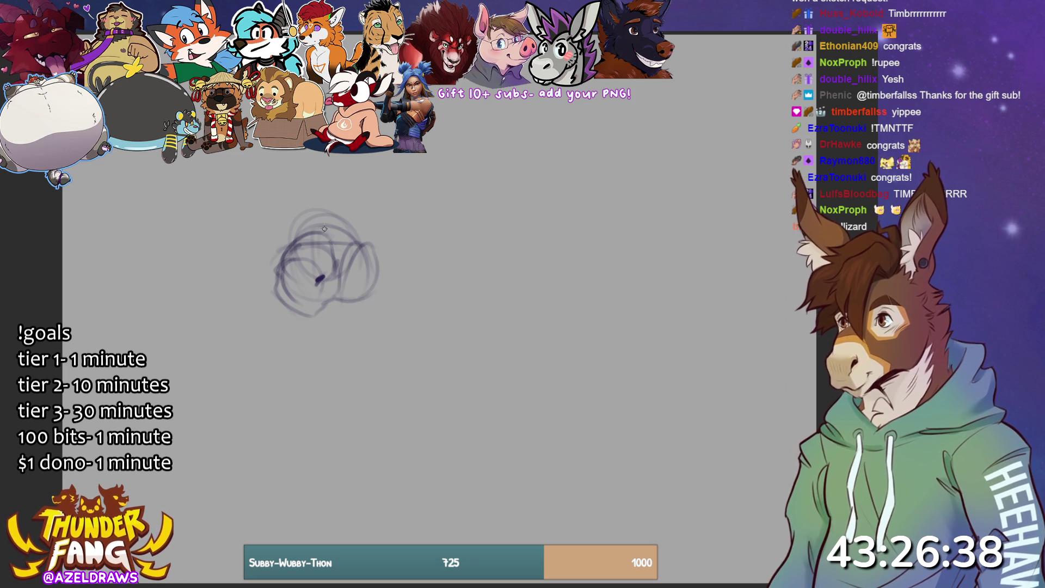
mouse_move(346, 199)
left_mouse_down()
mouse_move(309, 231)
mouse_move(290, 228)
mouse_move(353, 191)
mouse_move(349, 220)
left_mouse_up()
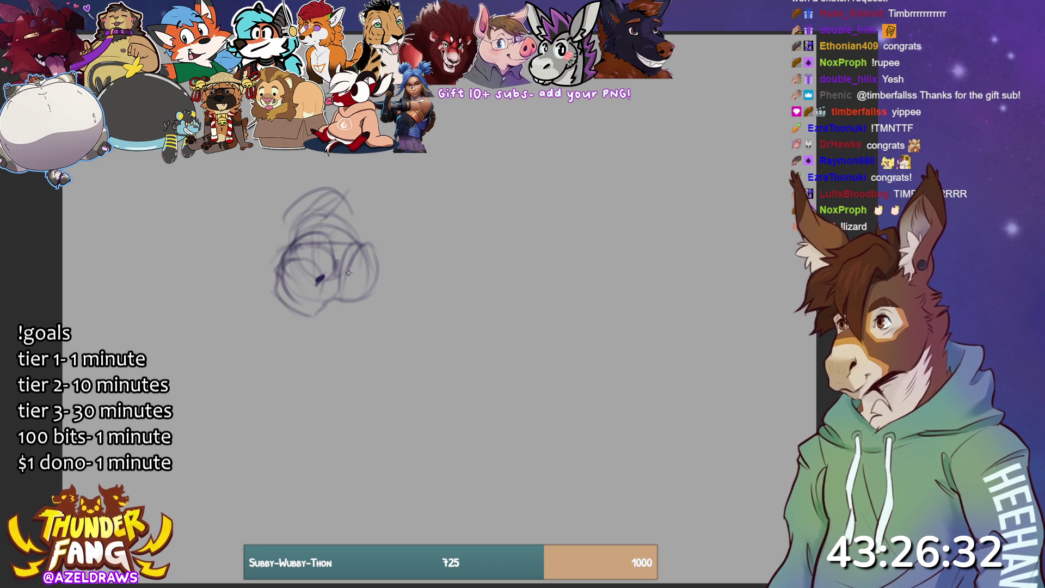
Add long gesture lines below and right of the head, plus the jaw curve.
mouse_move(338, 294)
left_mouse_down()
mouse_move(403, 460)
mouse_move(455, 526)
left_mouse_up()
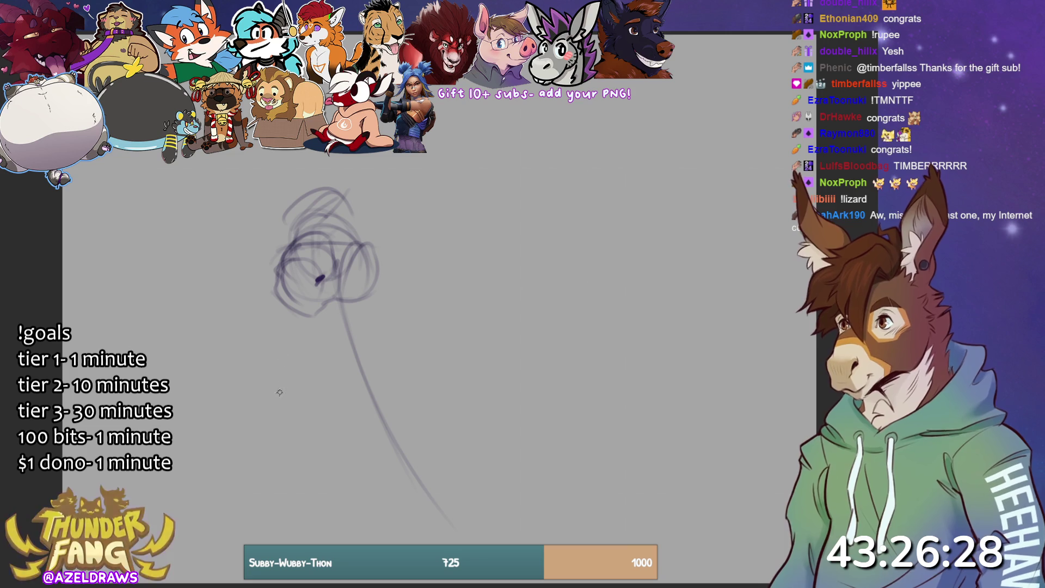
mouse_move(279, 316)
left_mouse_down()
mouse_move(415, 327)
mouse_move(422, 339)
left_mouse_up()
left_click_drag(276, 316, 469, 367)
mouse_move(370, 260)
left_mouse_down()
mouse_move(403, 348)
mouse_move(392, 339)
left_mouse_up()
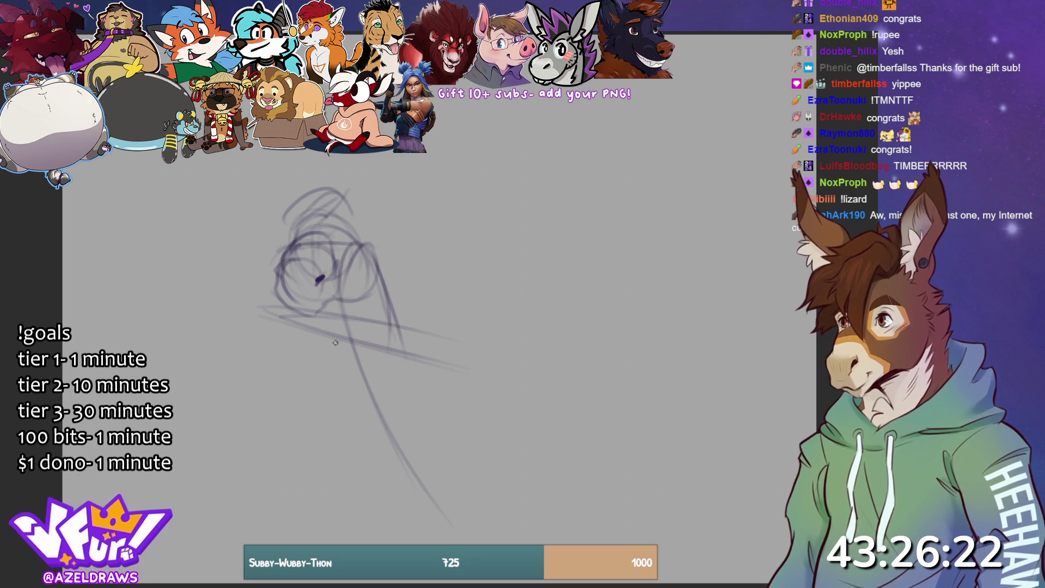
mouse_move(299, 311)
left_mouse_down()
mouse_move(373, 371)
mouse_move(402, 327)
mouse_move(395, 305)
left_mouse_up()
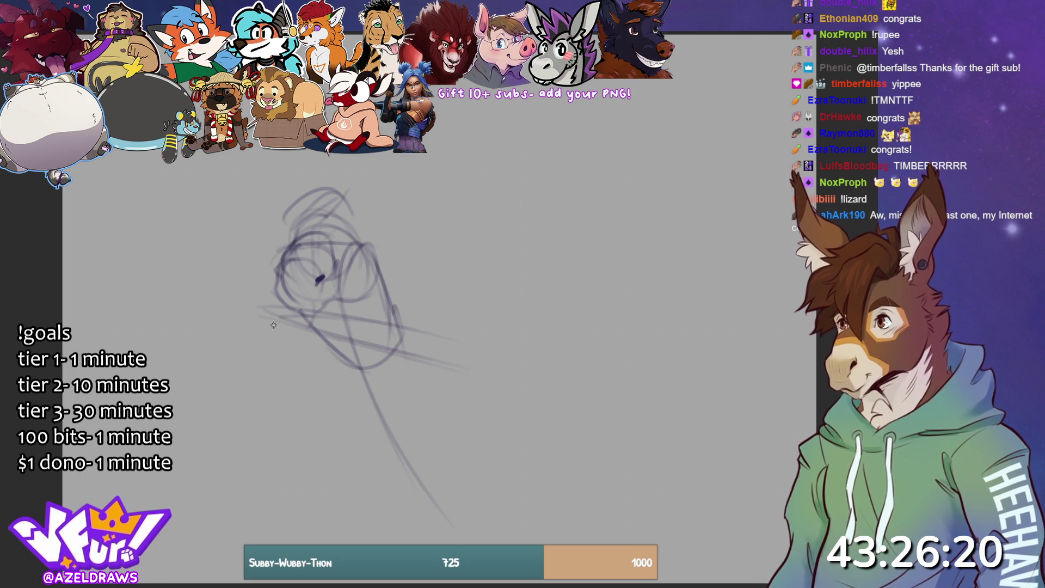
Sketch the muzzle, an arc beside it and two parallel lines below.
mouse_move(238, 322)
left_mouse_down()
mouse_move(276, 304)
mouse_move(314, 326)
mouse_move(256, 297)
left_mouse_up()
mouse_move(224, 345)
left_mouse_down()
mouse_move(281, 373)
mouse_move(326, 334)
left_mouse_up()
left_click_drag(272, 300, 215, 353)
mouse_move(249, 383)
left_mouse_down()
mouse_move(278, 388)
mouse_move(269, 378)
left_mouse_up()
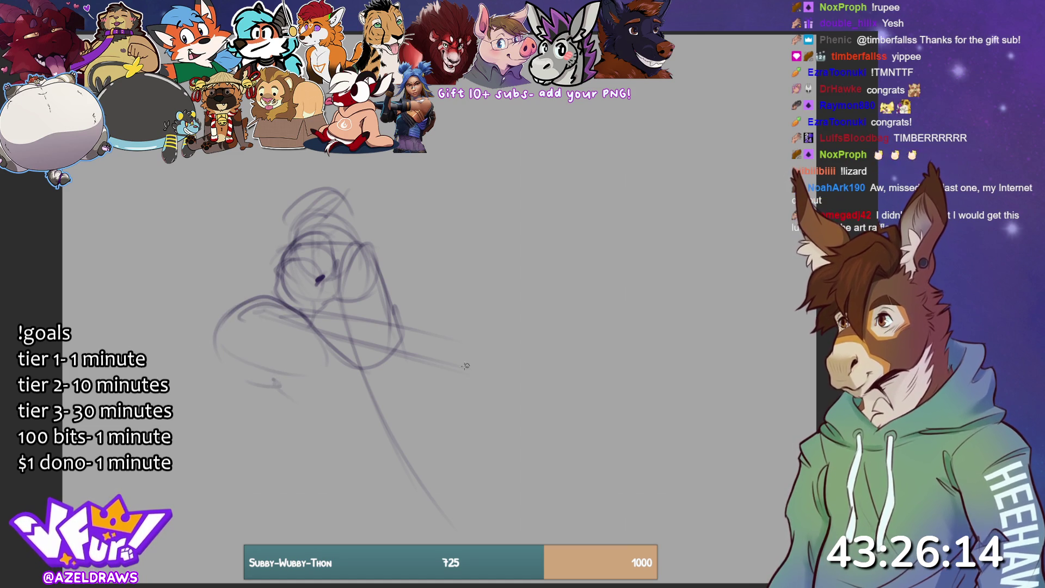
left_click_drag(289, 430, 409, 397)
left_click_drag(298, 434, 457, 394)
mouse_move(357, 349)
left_mouse_down()
mouse_move(285, 403)
mouse_move(384, 362)
mouse_move(383, 348)
mouse_move(455, 364)
mouse_move(392, 404)
left_mouse_up()
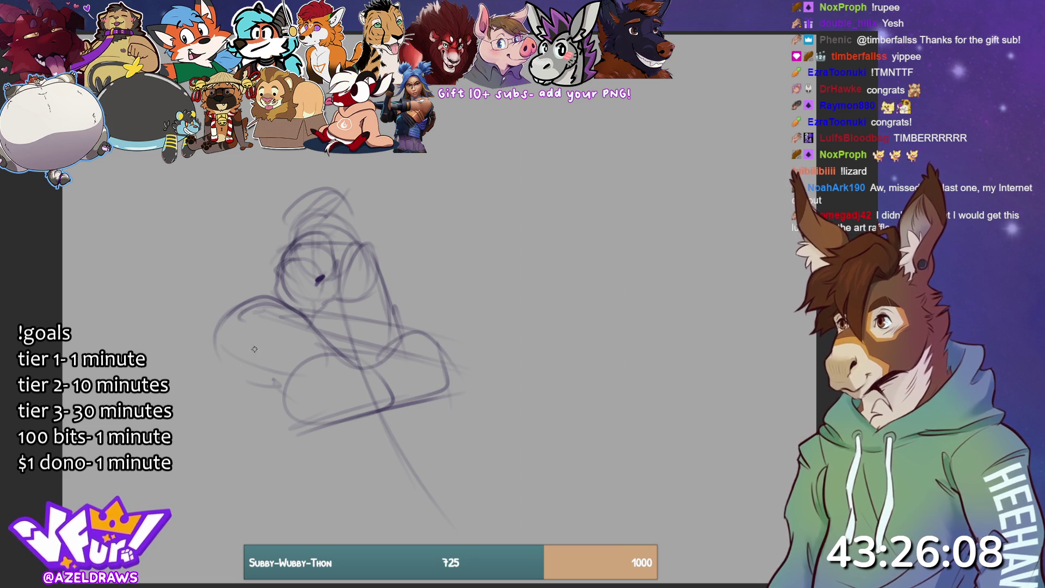
Rough in arcs and the lower-left oval on the figure's left side.
left_click_drag(217, 317, 166, 348)
left_click_drag(272, 377, 217, 386)
left_click_drag(166, 349, 256, 340)
mouse_move(270, 381)
left_mouse_down()
mouse_move(173, 383)
mouse_move(275, 354)
mouse_move(188, 337)
left_mouse_up()
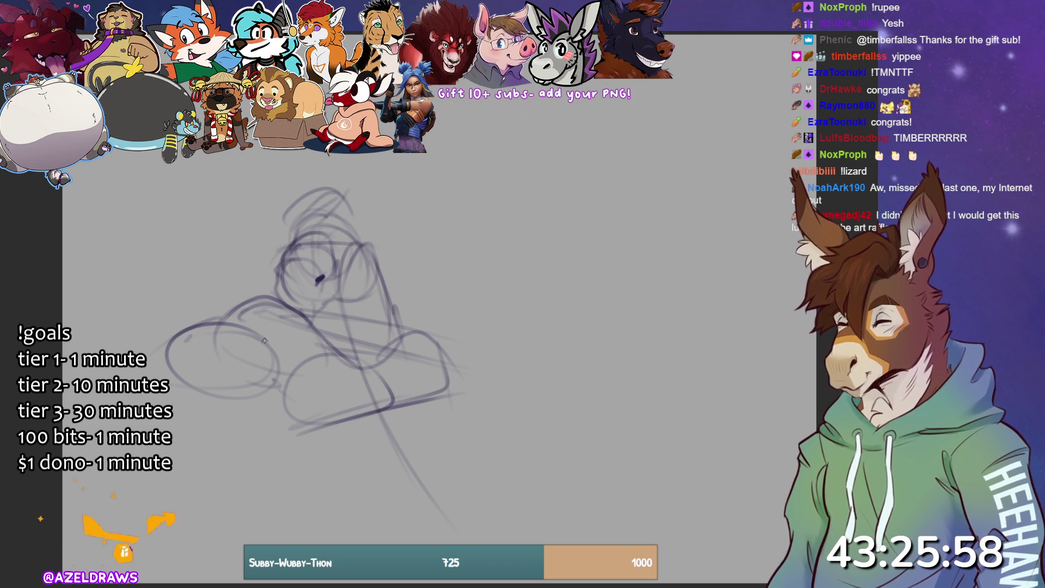
mouse_move(246, 287)
left_mouse_down()
mouse_move(240, 268)
mouse_move(260, 244)
mouse_move(278, 251)
mouse_move(273, 228)
mouse_move(281, 296)
mouse_move(237, 261)
mouse_move(277, 294)
mouse_move(159, 327)
left_mouse_up()
mouse_move(163, 376)
left_mouse_down()
mouse_move(164, 330)
mouse_move(253, 341)
mouse_move(276, 306)
mouse_move(163, 331)
left_mouse_up()
left_click_drag(165, 333, 159, 374)
mouse_move(225, 357)
left_mouse_down()
mouse_move(170, 386)
mouse_move(234, 396)
left_mouse_up()
Draw a looped ear above the head, redoing it until it connects to the head top.
mouse_move(386, 163)
left_mouse_down()
mouse_move(366, 211)
mouse_move(395, 201)
mouse_move(383, 213)
left_mouse_up()
left_click_drag(292, 214, 246, 208)
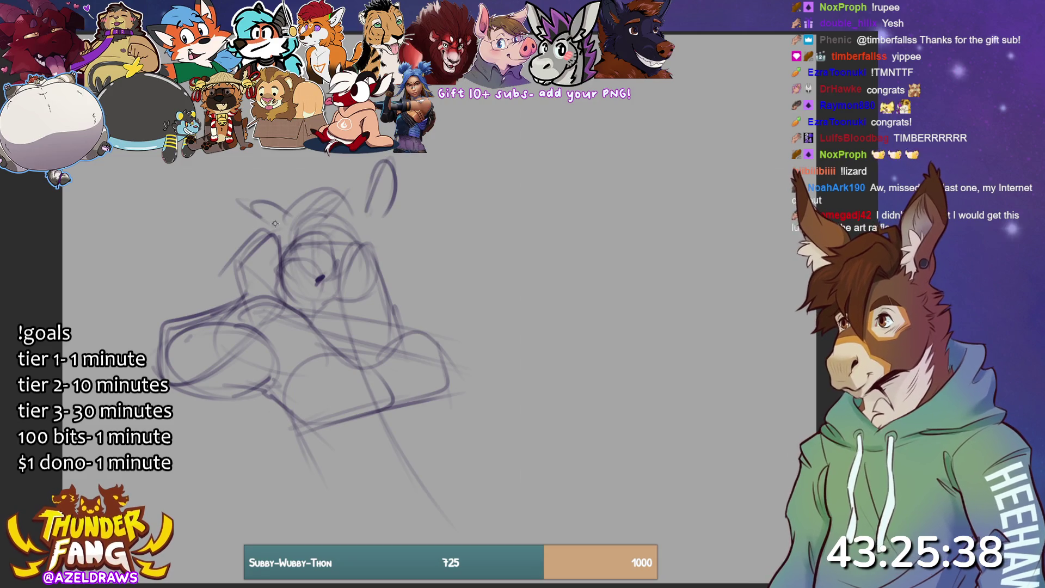
key("ctrl+z")
key("ctrl+z")
key("ctrl+z")
mouse_move(357, 211)
left_mouse_down()
mouse_move(375, 154)
mouse_move(380, 206)
left_mouse_up()
mouse_move(388, 163)
left_mouse_down()
mouse_move(352, 200)
mouse_move(381, 165)
left_mouse_up()
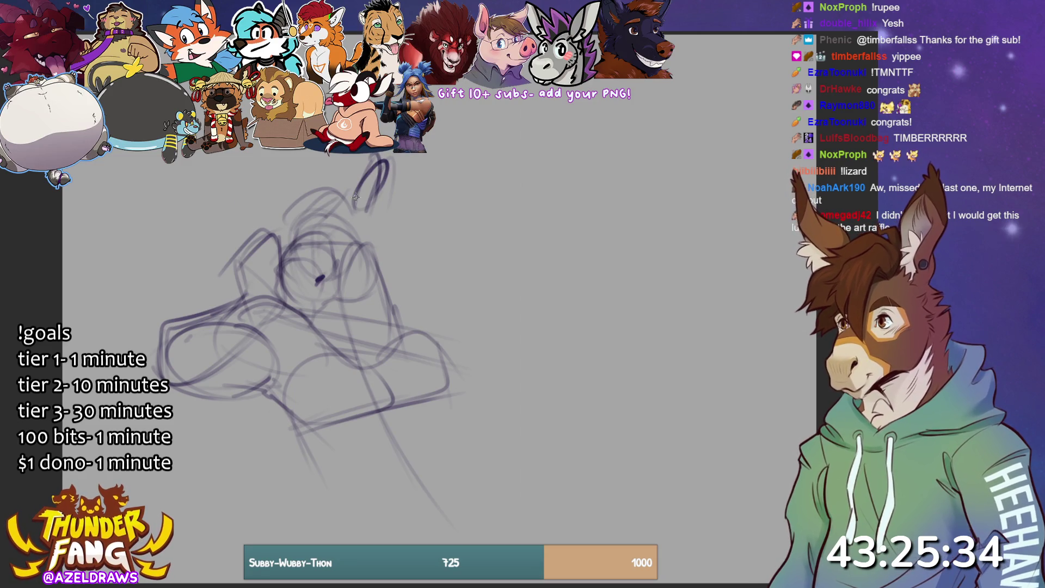
key("ctrl+z")
key("ctrl+z")
key("ctrl+z")
mouse_move(360, 202)
left_mouse_down()
mouse_move(366, 164)
mouse_move(375, 204)
mouse_move(362, 155)
mouse_move(352, 199)
mouse_move(374, 230)
left_mouse_up()
mouse_move(292, 210)
left_mouse_down()
mouse_move(239, 201)
mouse_move(279, 222)
mouse_move(280, 209)
left_mouse_up()
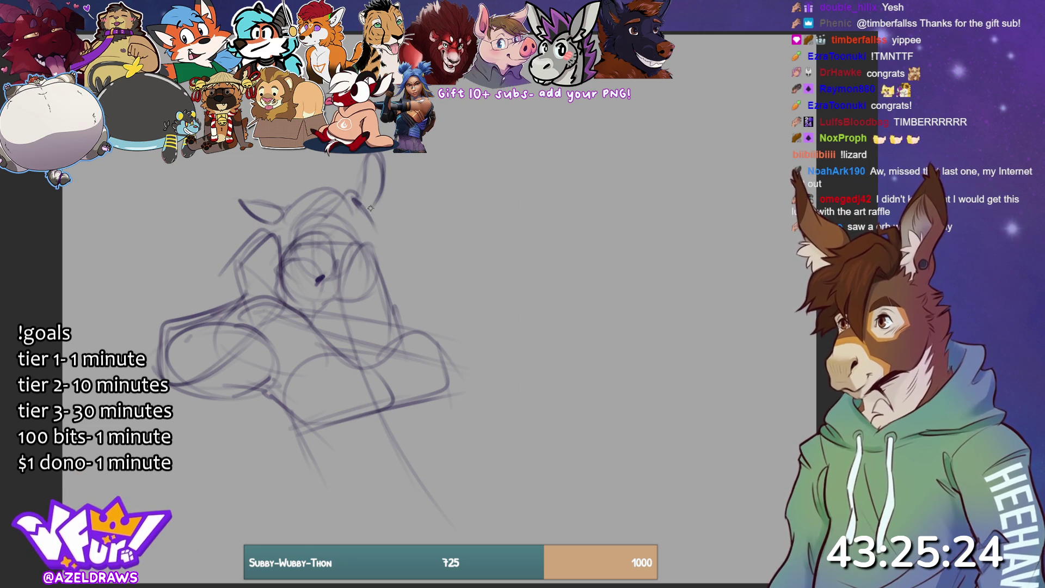
Add eye details, pupils and a face dot, and darken the ear outline.
left_click_drag(332, 252, 340, 248)
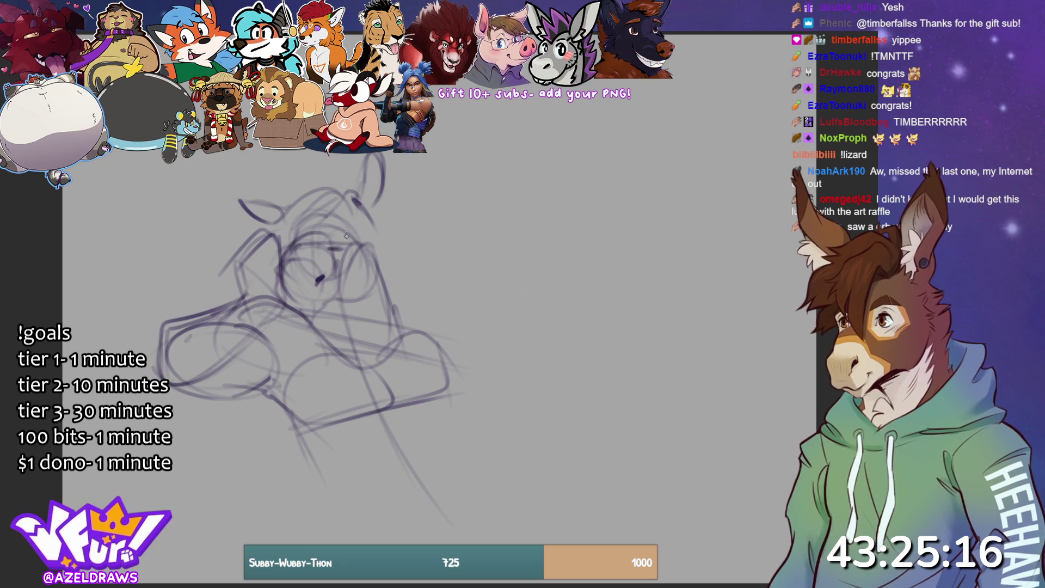
mouse_move(296, 241)
left_mouse_down()
mouse_move(335, 249)
mouse_move(334, 237)
left_mouse_up()
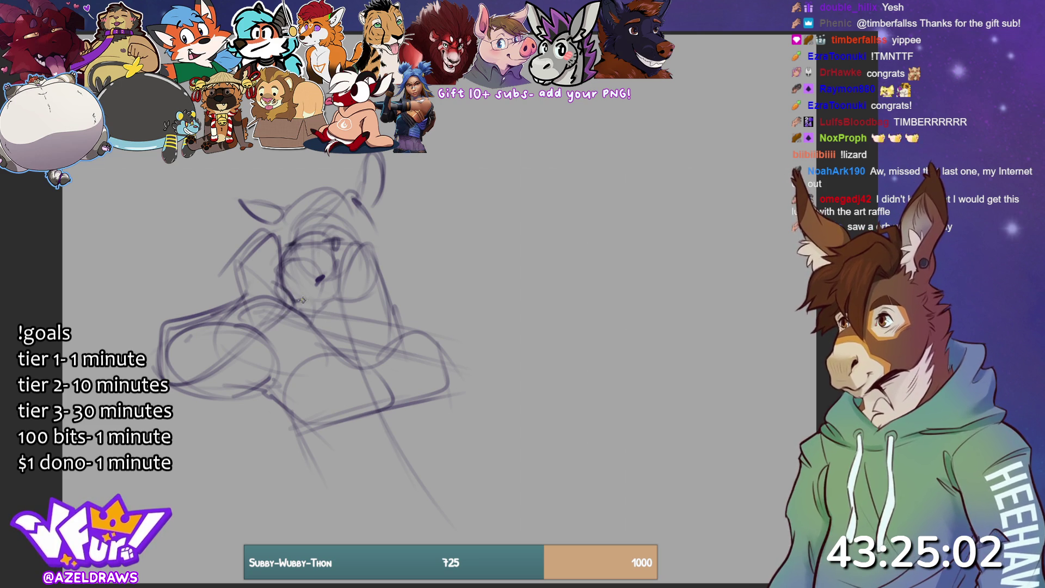
left_click(333, 295)
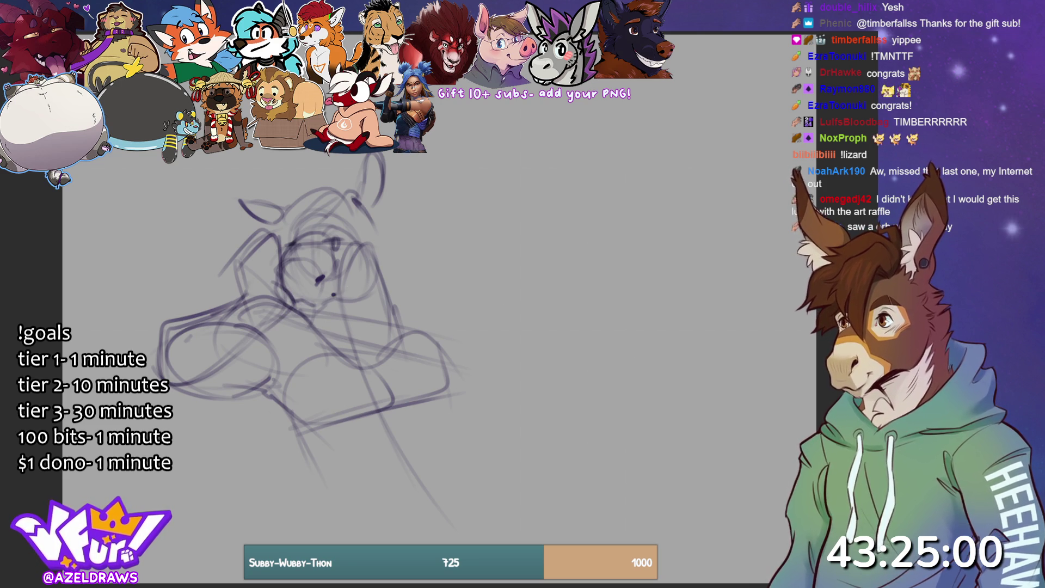
left_click_drag(402, 296, 423, 324)
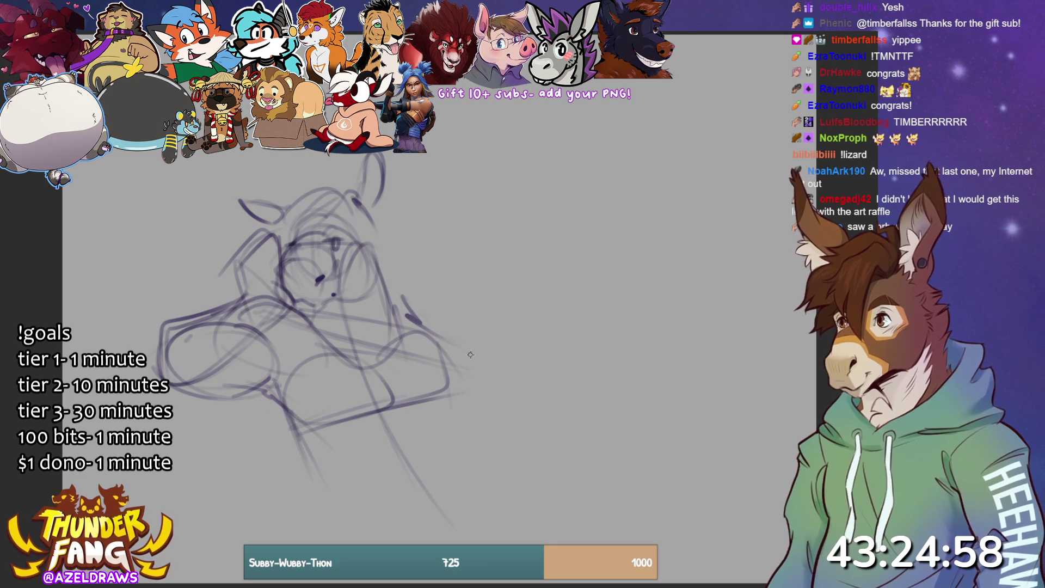
mouse_move(357, 192)
left_mouse_down()
mouse_move(378, 158)
mouse_move(376, 215)
left_mouse_up()
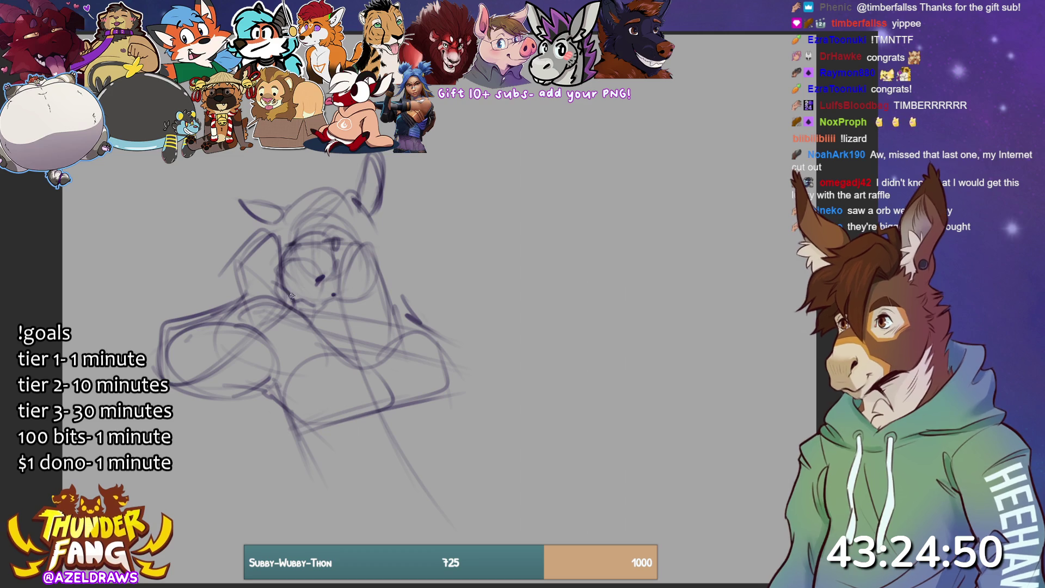
Rough in the lower body curves and the right shoulder line.
mouse_move(279, 391)
left_mouse_down()
mouse_move(294, 468)
mouse_move(501, 457)
left_mouse_up()
mouse_move(289, 411)
left_mouse_down()
mouse_move(354, 509)
mouse_move(438, 498)
left_mouse_up()
left_click_drag(414, 452, 493, 384)
left_click_drag(389, 405, 479, 387)
mouse_move(479, 387)
left_mouse_down()
mouse_move(539, 462)
mouse_move(512, 435)
left_mouse_up()
mouse_move(420, 326)
left_mouse_down()
mouse_move(406, 314)
mouse_move(446, 370)
left_mouse_up()
mouse_move(410, 306)
left_mouse_down()
mouse_move(476, 321)
mouse_move(482, 338)
left_mouse_up()
mouse_move(448, 380)
left_mouse_down()
mouse_move(467, 325)
mouse_move(539, 362)
mouse_move(572, 343)
mouse_move(487, 403)
left_mouse_up()
Draw the large right arm loop and darken the line across the head top.
left_click_drag(520, 360, 588, 354)
left_click_drag(588, 362, 512, 430)
left_click_drag(517, 351, 490, 394)
left_click_drag(472, 408, 486, 409)
left_click_drag(468, 434, 478, 431)
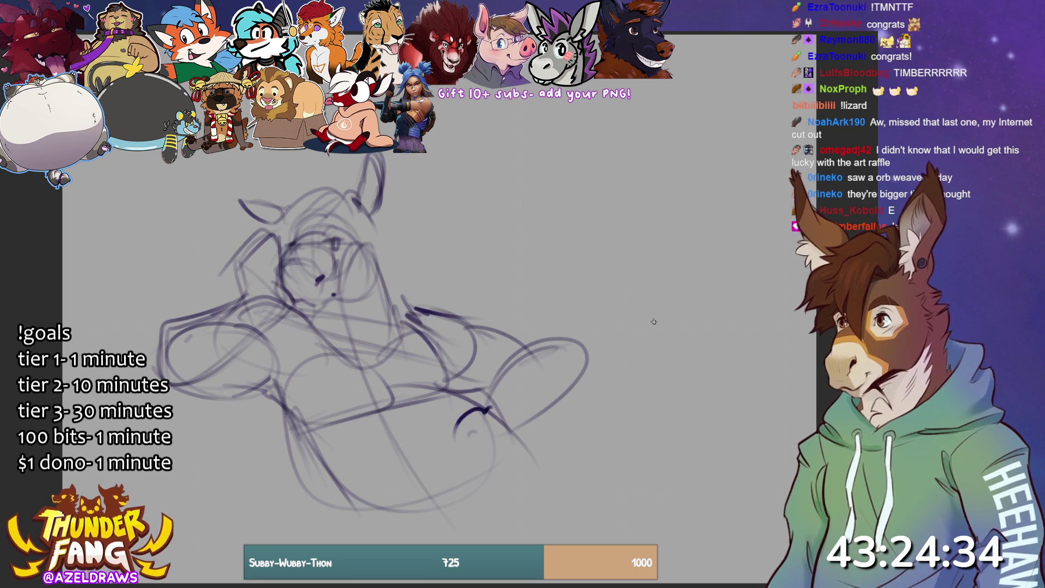
left_click_drag(269, 242, 313, 233)
left_click_drag(343, 197, 297, 191)
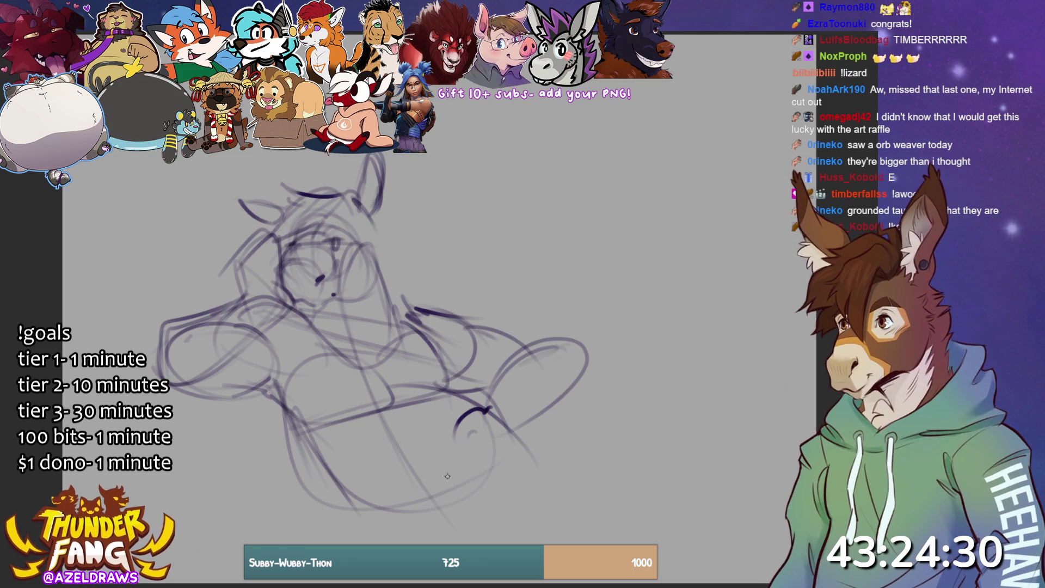
Sketch the right leg and foot, the belly curve and the lower-left leg.
left_click_drag(486, 407, 473, 490)
mouse_move(505, 494)
left_mouse_down()
mouse_move(528, 465)
mouse_move(473, 495)
left_mouse_up()
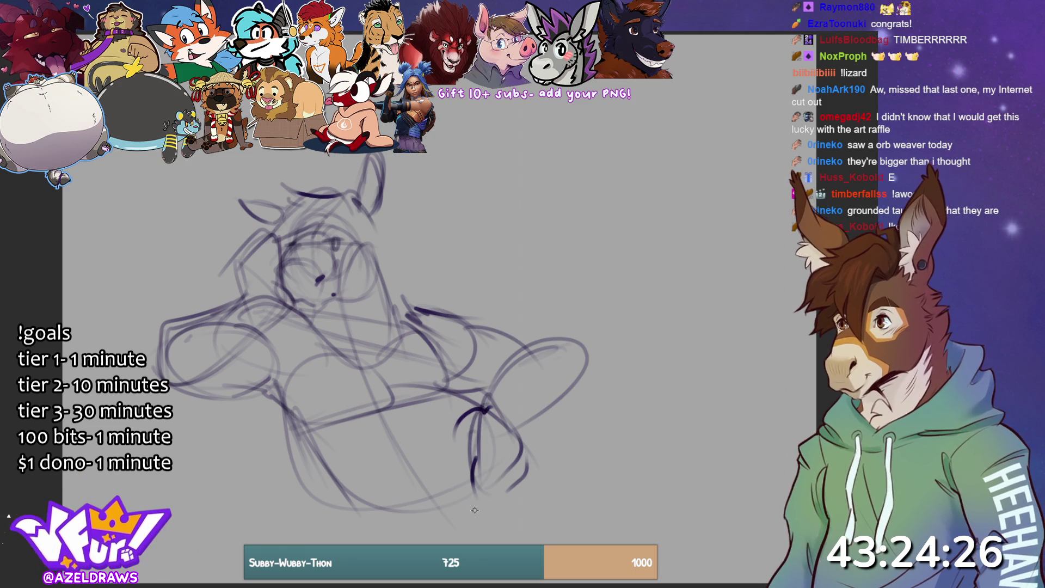
left_click_drag(337, 393, 251, 479)
left_click_drag(335, 418, 405, 385)
mouse_move(374, 350)
left_mouse_down()
mouse_move(384, 400)
mouse_move(405, 384)
mouse_move(375, 512)
mouse_move(521, 510)
left_mouse_up()
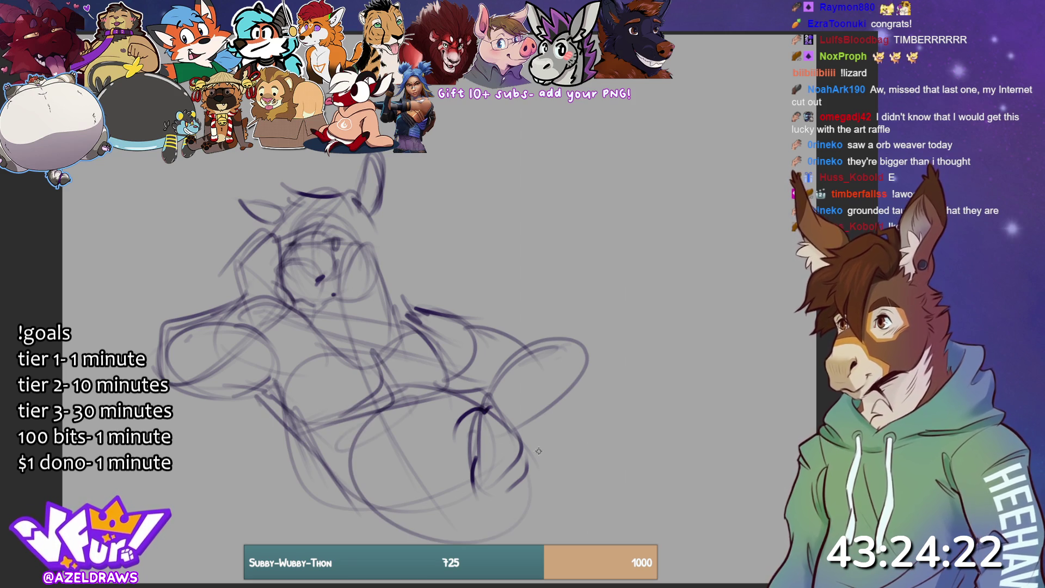
left_click_drag(319, 458, 388, 537)
left_click_drag(317, 530, 387, 541)
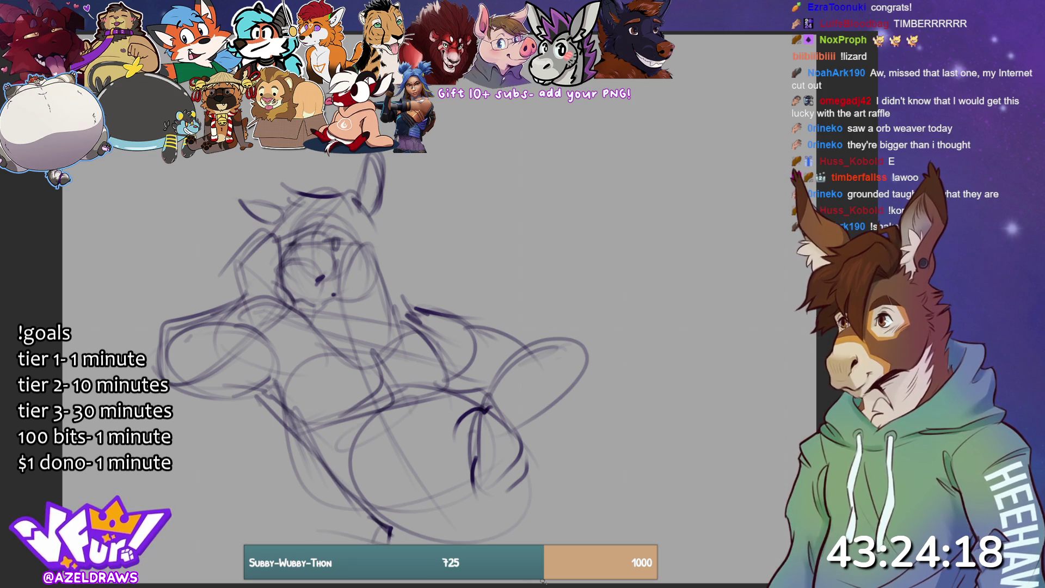
mouse_move(518, 450)
left_mouse_down()
mouse_move(526, 466)
mouse_move(572, 384)
mouse_move(609, 360)
mouse_move(626, 405)
mouse_move(651, 359)
mouse_move(673, 419)
left_mouse_up()
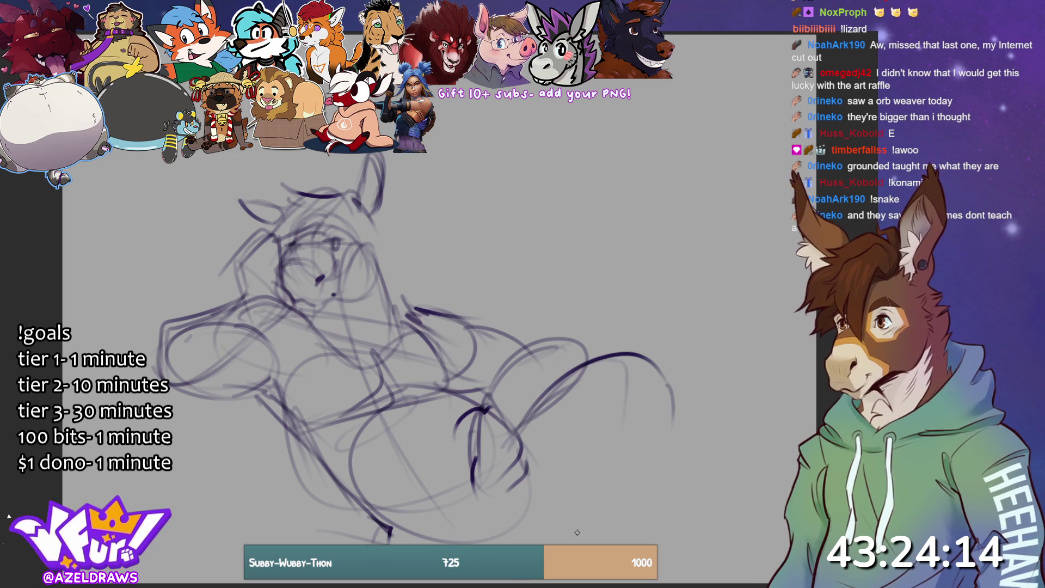
Move the whole rough sketch up and to the right, then lower its layer opacity to a lighter grey.
key("ctrl+t")
left_click_drag(450, 269, 502, 218)
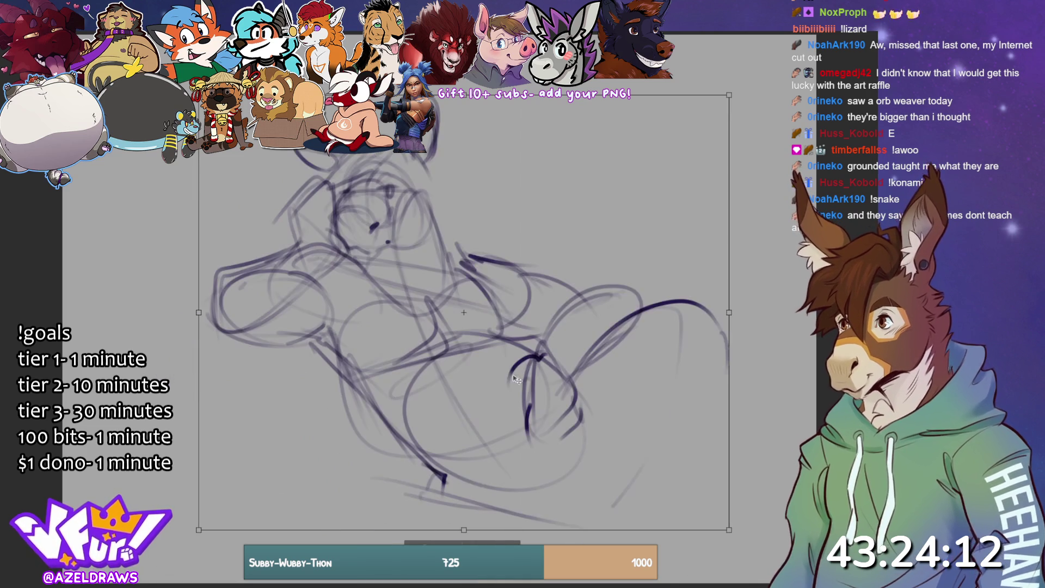
key("Return")
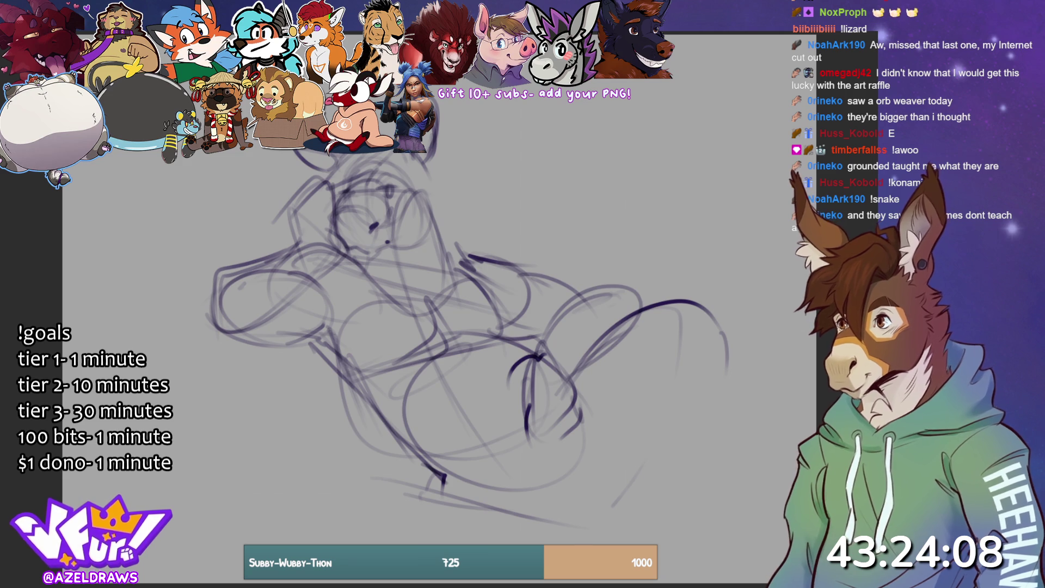
key("5")
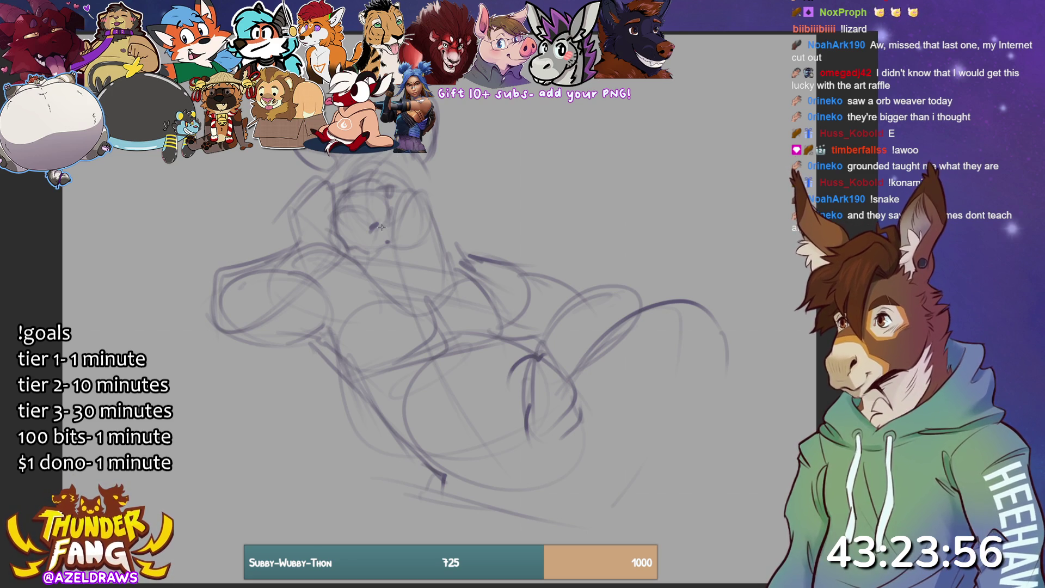
Trace darker refined lines over the face, beside the head and along the snout and its underside.
mouse_move(377, 223)
left_mouse_down()
mouse_move(335, 231)
mouse_move(344, 260)
mouse_move(259, 319)
left_mouse_up()
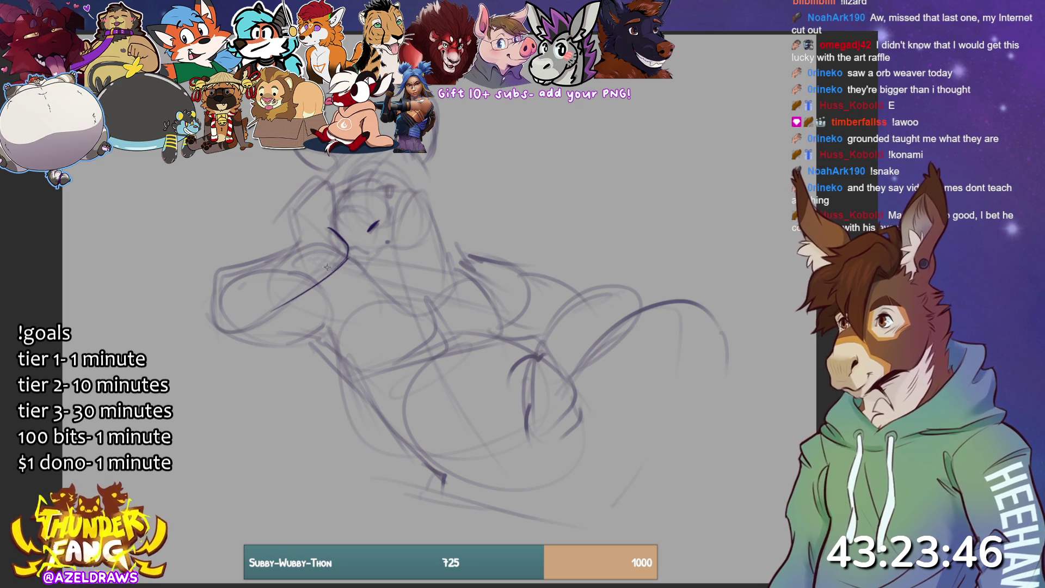
left_click_drag(295, 206, 307, 256)
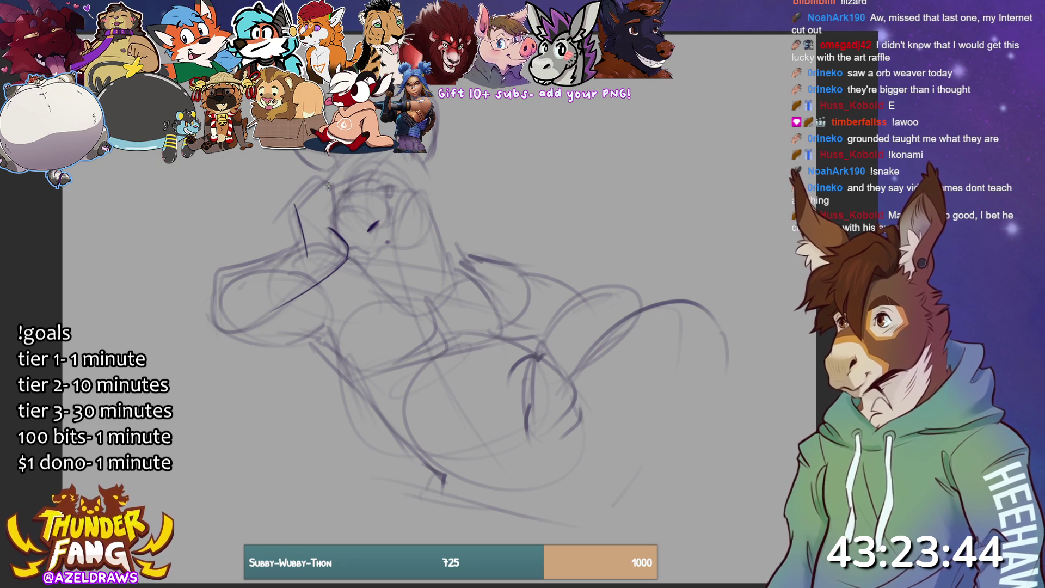
mouse_move(310, 216)
left_mouse_down()
mouse_move(329, 197)
mouse_move(331, 228)
mouse_move(330, 192)
left_mouse_up()
mouse_move(303, 251)
left_mouse_down()
mouse_move(220, 264)
mouse_move(208, 322)
mouse_move(288, 299)
left_mouse_up()
mouse_move(226, 335)
left_mouse_down()
mouse_move(298, 300)
mouse_move(325, 316)
left_mouse_up()
Add darker lines for the chin, nose and eye, the upper head, and the back of the head to the neck.
mouse_move(337, 252)
left_mouse_down()
mouse_move(365, 274)
mouse_move(372, 257)
mouse_move(355, 251)
mouse_move(409, 249)
mouse_move(430, 204)
mouse_move(409, 248)
left_mouse_up()
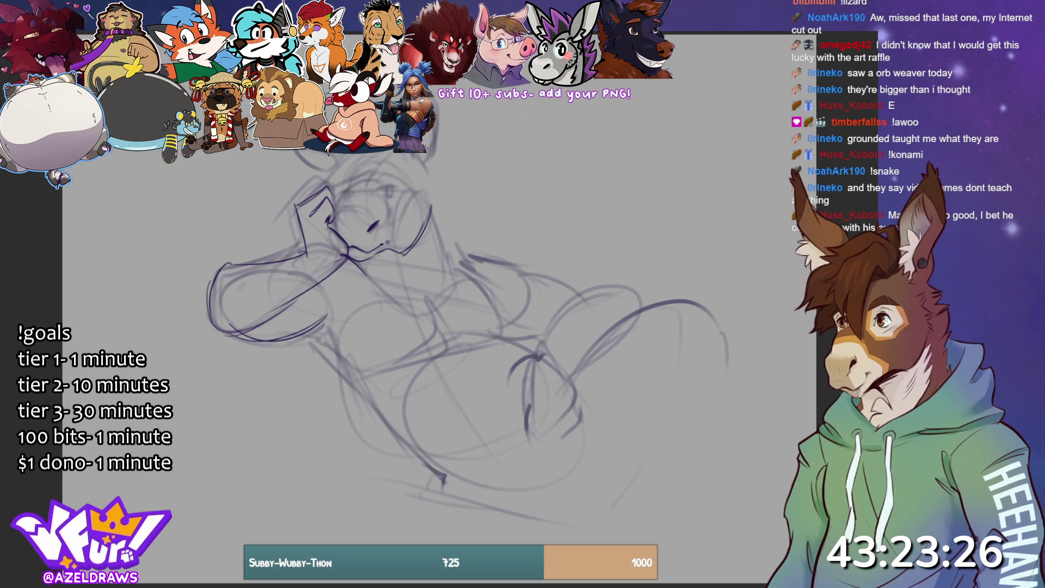
mouse_move(370, 223)
left_mouse_down()
mouse_move(374, 212)
mouse_move(381, 222)
mouse_move(337, 205)
mouse_move(380, 186)
left_mouse_up()
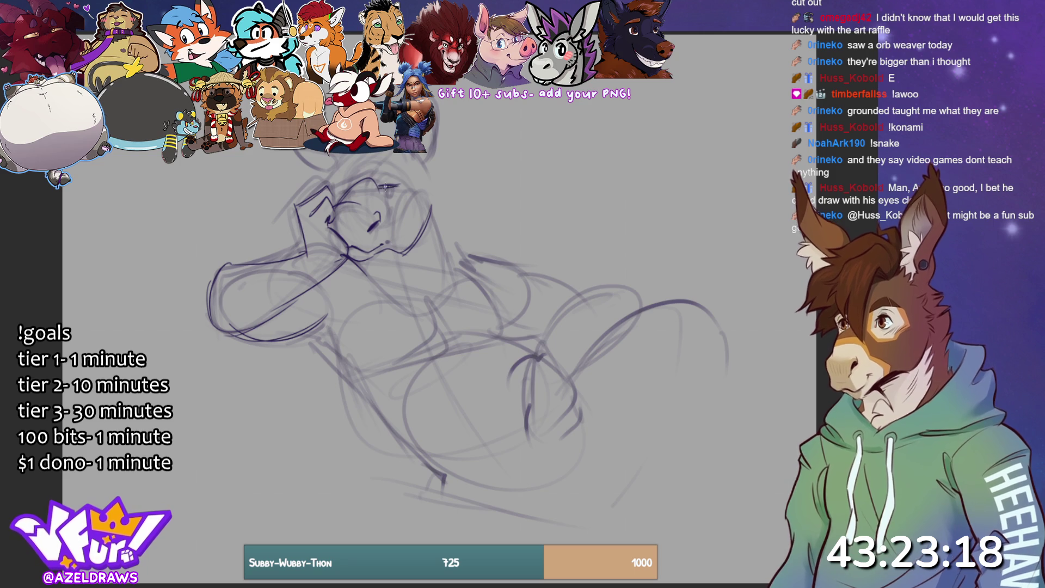
left_click_drag(387, 190, 396, 187)
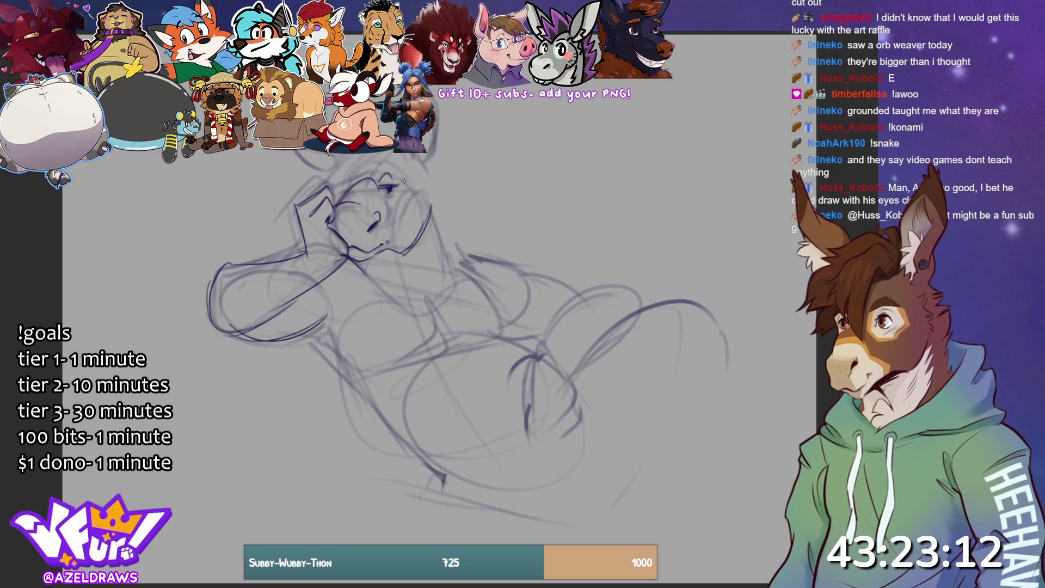
left_click_drag(386, 160, 356, 193)
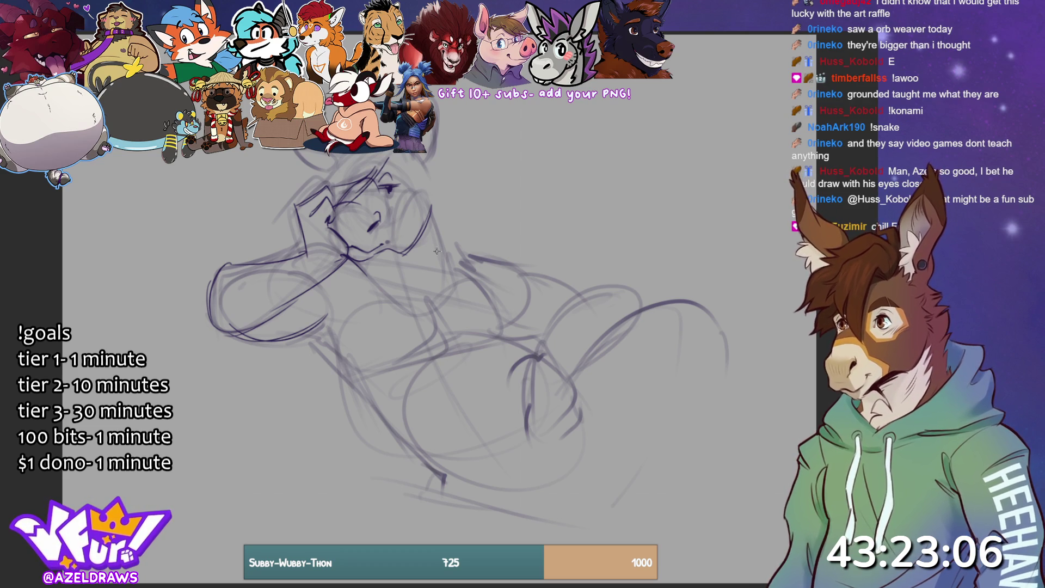
left_click_drag(426, 194, 456, 279)
Refine the neck, chin-to-chest line, chest, shoulder and left arm with darker strokes.
left_click_drag(433, 240, 425, 297)
mouse_move(366, 275)
left_mouse_down()
mouse_move(415, 320)
mouse_move(440, 308)
mouse_move(449, 316)
mouse_move(444, 353)
left_mouse_up()
mouse_move(377, 365)
left_mouse_down()
mouse_move(401, 364)
mouse_move(438, 318)
mouse_move(495, 317)
left_mouse_up()
left_click_drag(455, 271, 434, 295)
left_click_drag(448, 242, 476, 252)
mouse_move(274, 339)
left_mouse_down()
mouse_move(339, 349)
mouse_move(345, 365)
mouse_move(375, 376)
left_mouse_up()
left_click_drag(302, 327, 360, 347)
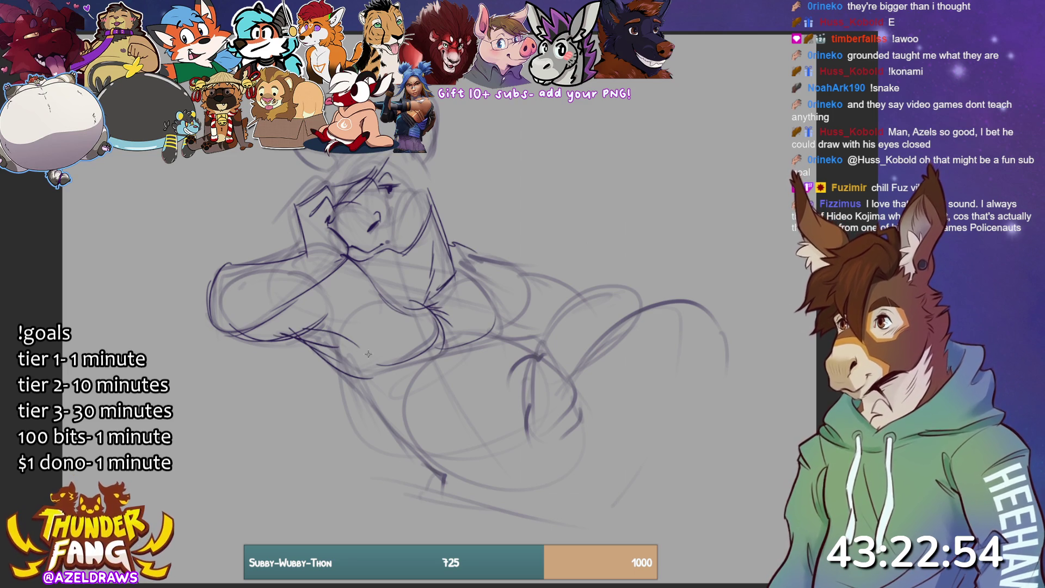
Add short lines at the neck and chest, and draw both ears at the head top.
left_click_drag(356, 254, 327, 267)
mouse_move(361, 267)
left_mouse_down()
mouse_move(375, 290)
mouse_move(313, 289)
left_mouse_up()
left_click_drag(342, 288, 328, 307)
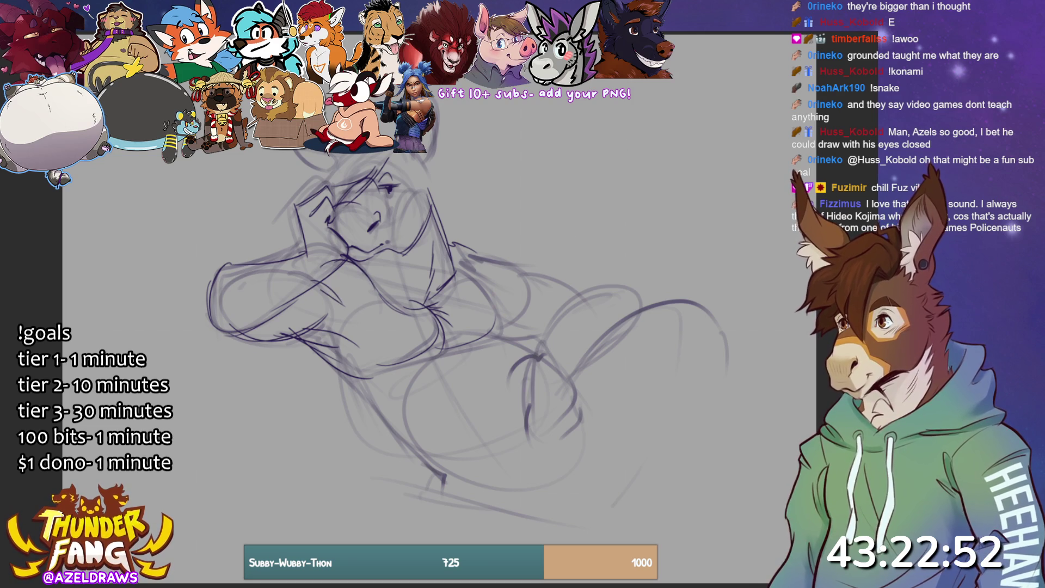
mouse_move(426, 131)
left_mouse_down()
mouse_move(428, 177)
mouse_move(388, 174)
mouse_move(415, 211)
left_mouse_up()
mouse_move(417, 153)
left_mouse_down()
mouse_move(406, 205)
mouse_move(404, 175)
left_mouse_up()
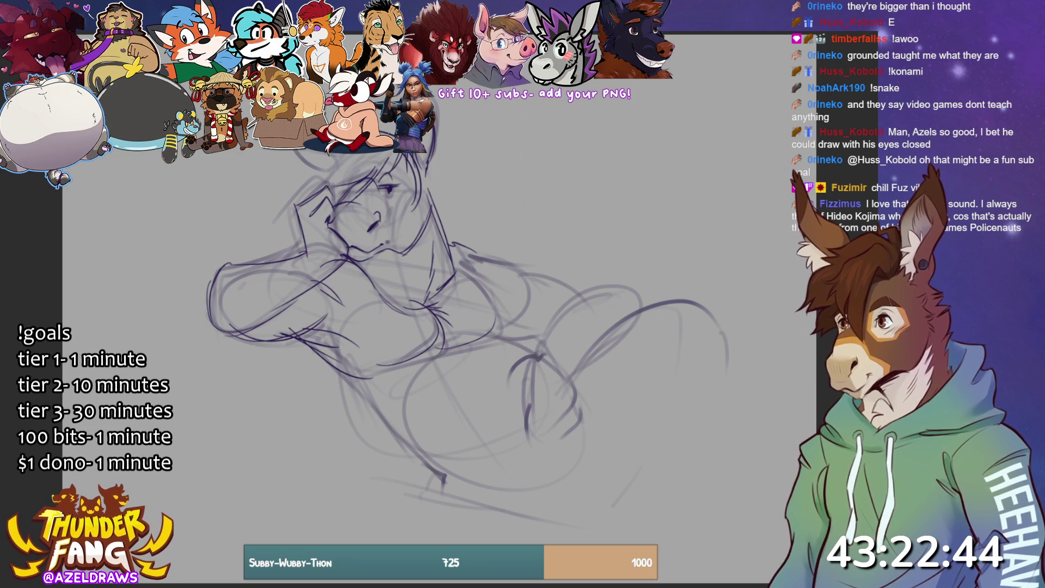
mouse_move(330, 155)
left_mouse_down()
mouse_move(317, 185)
mouse_move(328, 150)
mouse_move(310, 174)
left_mouse_up()
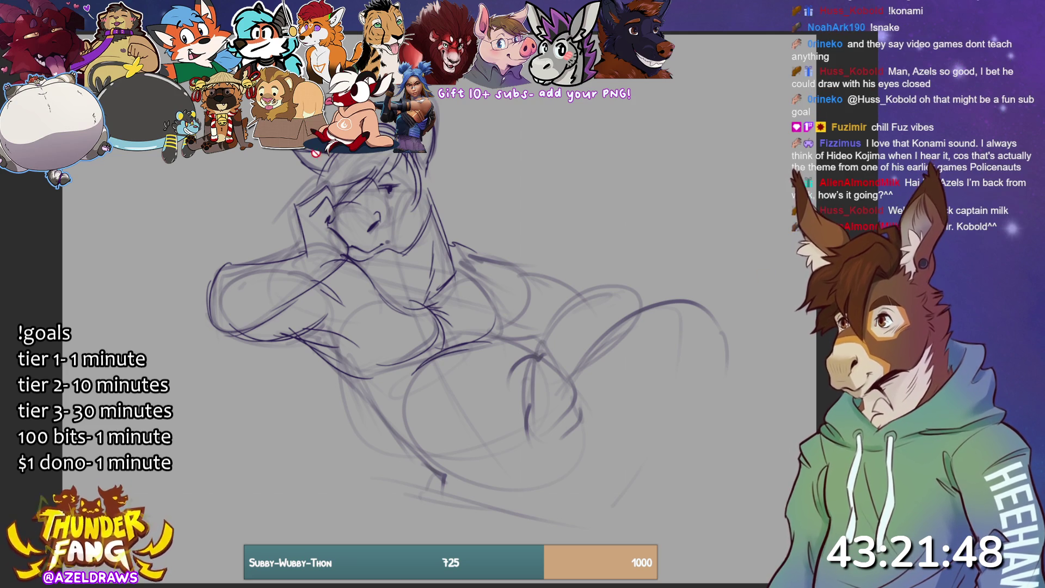
Move the whole sketch down about 85 px, then add a stroke along the ear edge.
key("ctrl+t")
left_click_drag(504, 364, 499, 409)
left_click(421, 581)
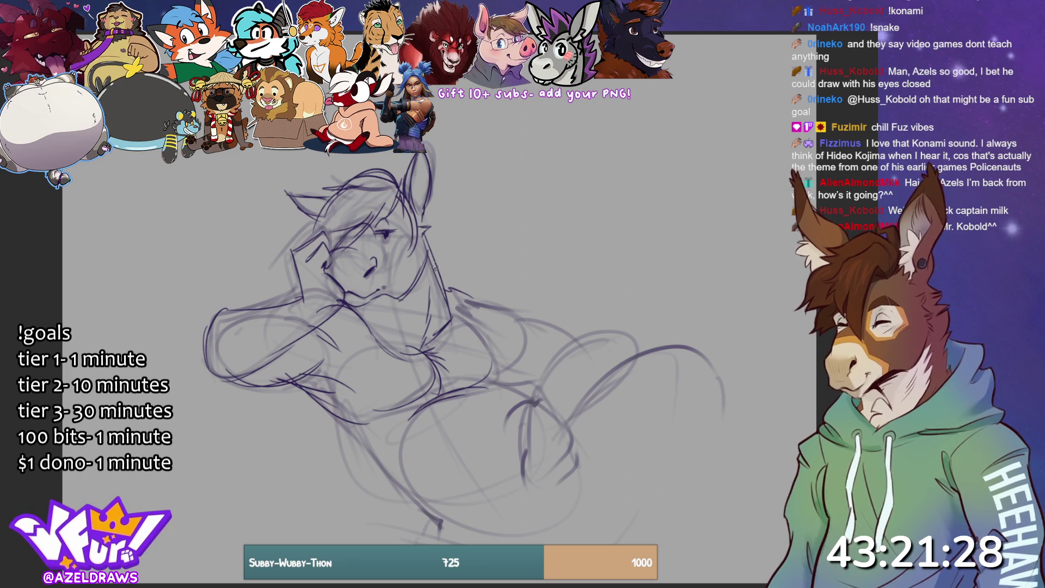
left_click_drag(422, 235, 423, 250)
Redraw the shoulder, arm, lower-left body, hip and back lines with darker strokes.
mouse_move(459, 313)
left_mouse_down()
mouse_move(487, 338)
mouse_move(497, 376)
mouse_move(493, 356)
left_mouse_up()
left_click_drag(313, 400, 406, 493)
mouse_move(370, 455)
left_mouse_down()
mouse_move(434, 532)
mouse_move(447, 528)
left_mouse_up()
mouse_move(436, 396)
left_mouse_down()
mouse_move(518, 396)
mouse_move(536, 376)
left_mouse_up()
mouse_move(453, 297)
left_mouse_down()
mouse_move(517, 320)
mouse_move(490, 301)
left_mouse_up()
left_click_drag(499, 379, 517, 367)
left_click_drag(508, 313, 579, 337)
mouse_move(505, 385)
left_mouse_down()
mouse_move(541, 379)
mouse_move(604, 328)
left_mouse_up()
Outline the thigh, hoof edge, toe lines and lower leg, undoing one stray stroke.
mouse_move(545, 389)
left_mouse_down()
mouse_move(599, 332)
mouse_move(632, 364)
mouse_move(539, 413)
mouse_move(520, 476)
mouse_move(551, 498)
left_mouse_up()
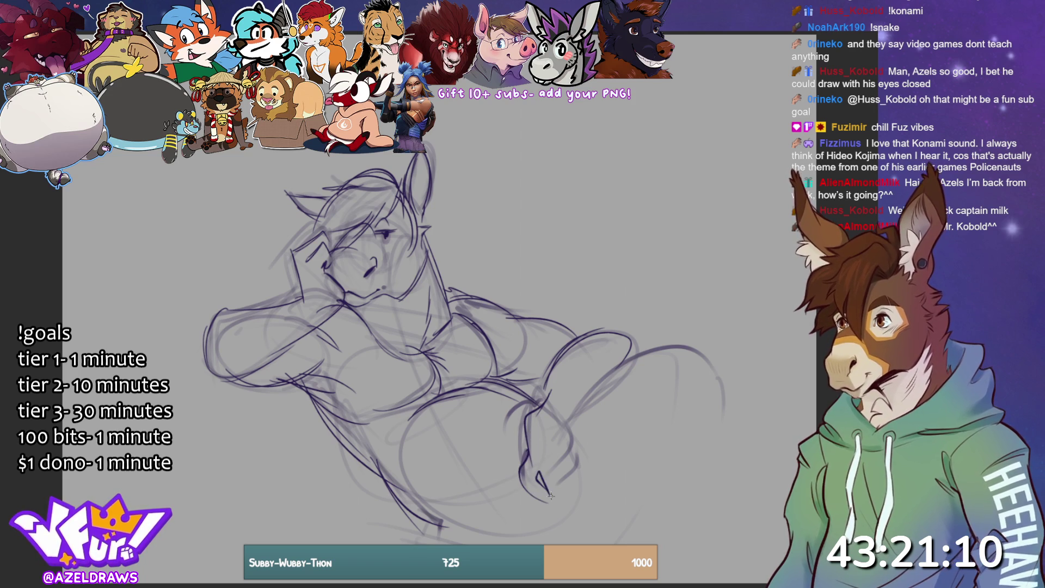
mouse_move(571, 412)
left_mouse_down()
mouse_move(583, 463)
mouse_move(547, 500)
left_mouse_up()
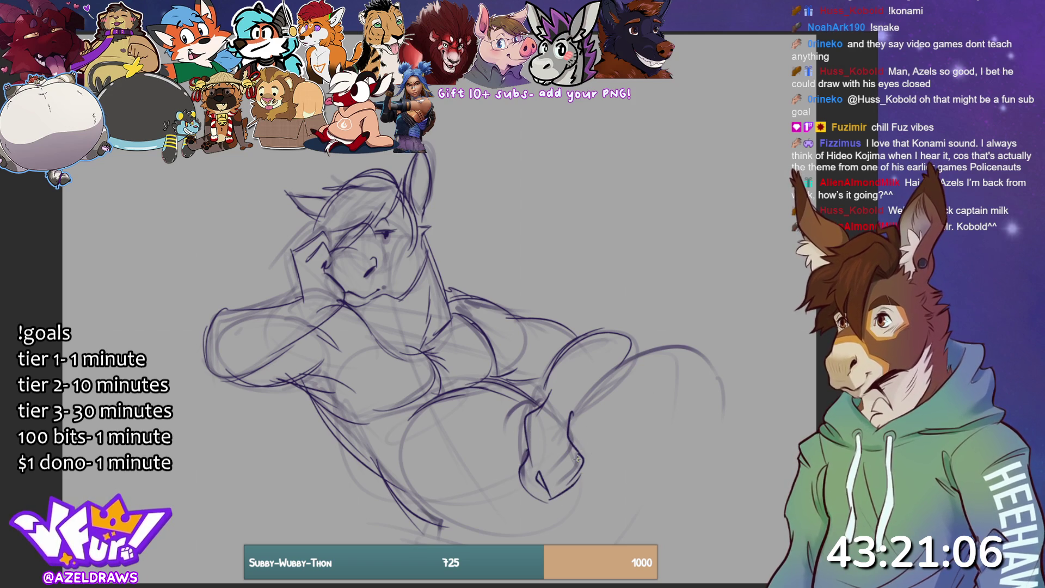
mouse_move(578, 467)
left_mouse_down()
mouse_move(545, 490)
mouse_move(572, 487)
left_mouse_up()
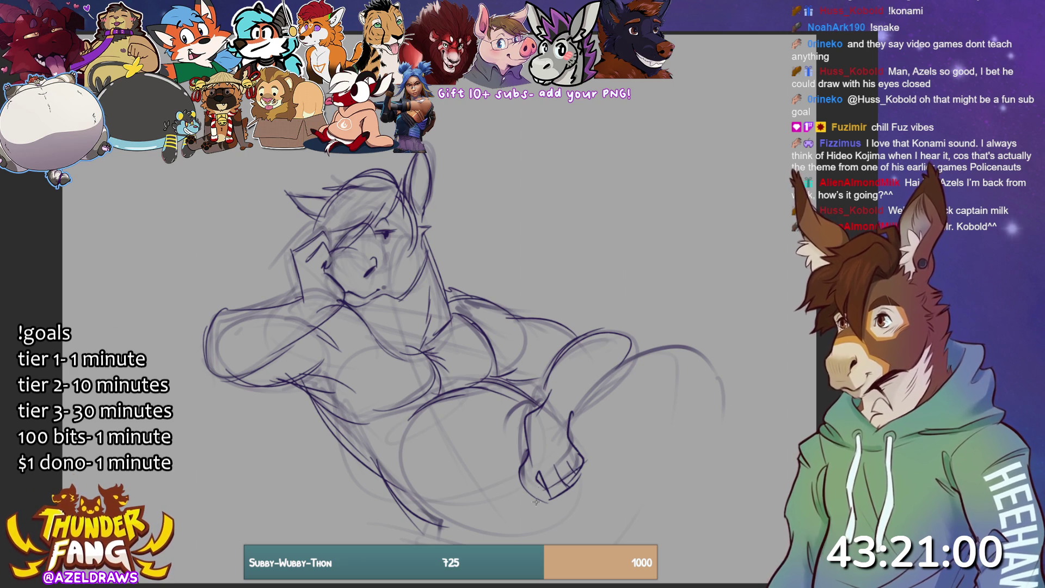
left_click_drag(541, 405, 548, 380)
mouse_move(575, 418)
left_mouse_down()
mouse_move(658, 344)
mouse_move(696, 345)
mouse_move(699, 371)
left_mouse_up()
mouse_move(679, 417)
left_mouse_down()
mouse_move(629, 535)
mouse_move(648, 508)
left_mouse_up()
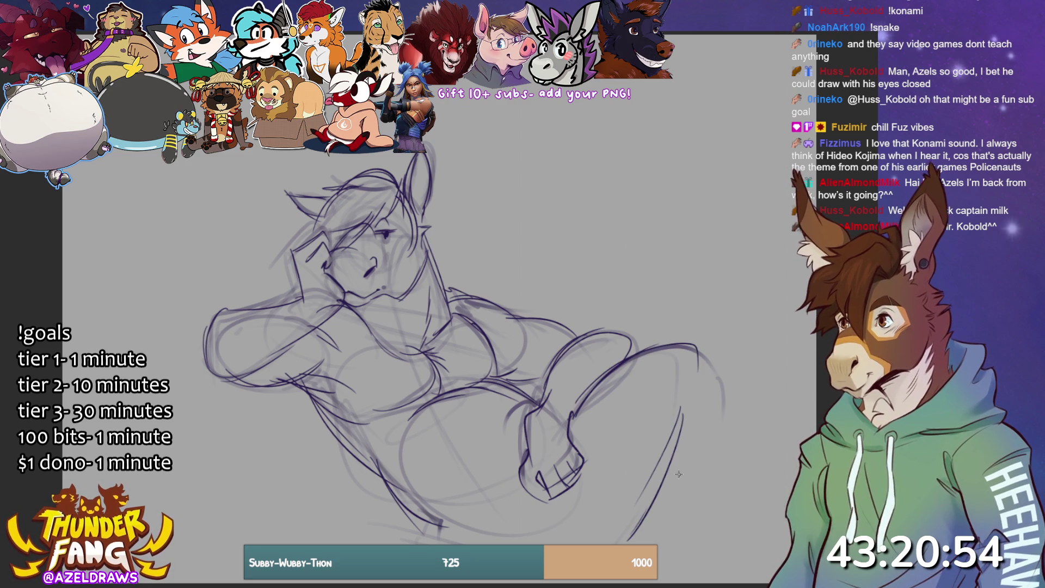
key("ctrl+z")
mouse_move(626, 543)
left_mouse_down()
mouse_move(678, 502)
mouse_move(628, 545)
left_mouse_up()
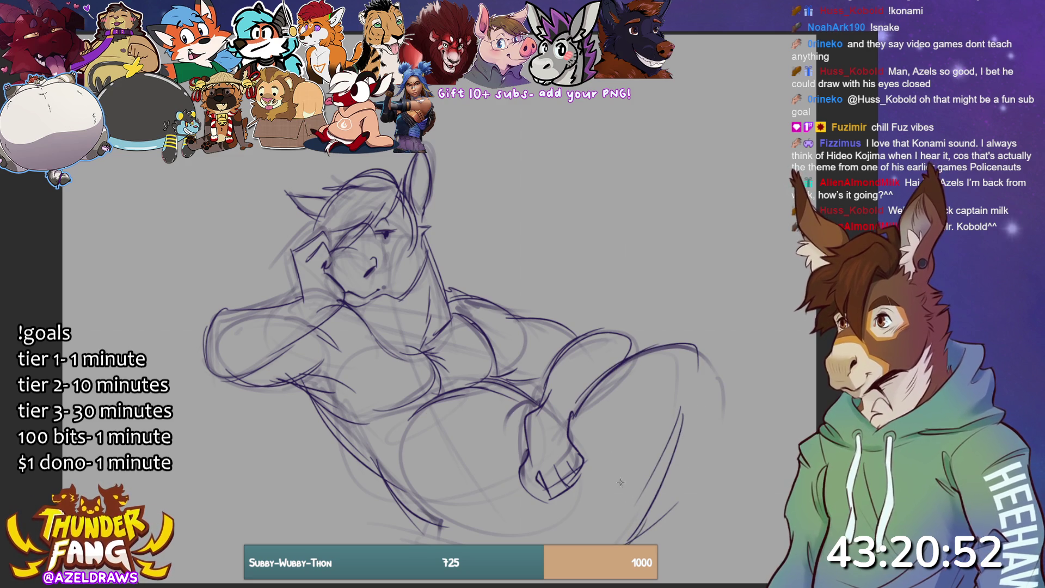
Darken the hoof's right side and underside, and sketch lines along the drawing's bottom, undoing a faint one.
mouse_move(569, 416)
left_mouse_down()
mouse_move(591, 460)
mouse_move(593, 493)
left_mouse_up()
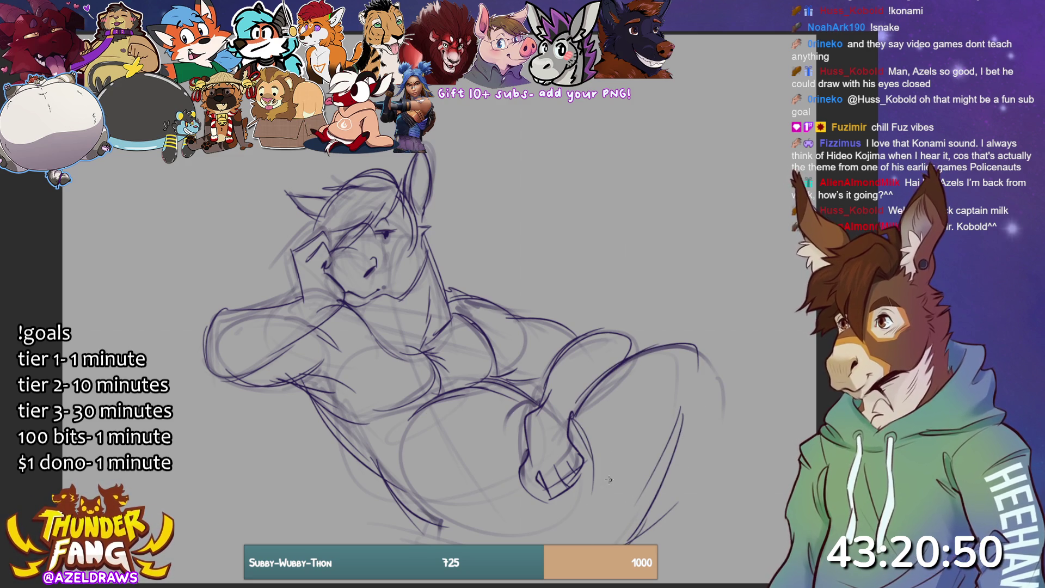
mouse_move(565, 412)
left_mouse_down()
mouse_move(592, 506)
mouse_move(599, 487)
left_mouse_up()
left_click_drag(516, 536, 598, 485)
mouse_move(547, 529)
left_mouse_down()
mouse_move(593, 493)
mouse_move(620, 524)
left_mouse_up()
left_click_drag(593, 491, 621, 543)
mouse_move(392, 523)
left_mouse_down()
mouse_move(487, 542)
mouse_move(425, 531)
left_mouse_up()
left_click_drag(426, 521, 515, 544)
left_click_drag(375, 544, 474, 525)
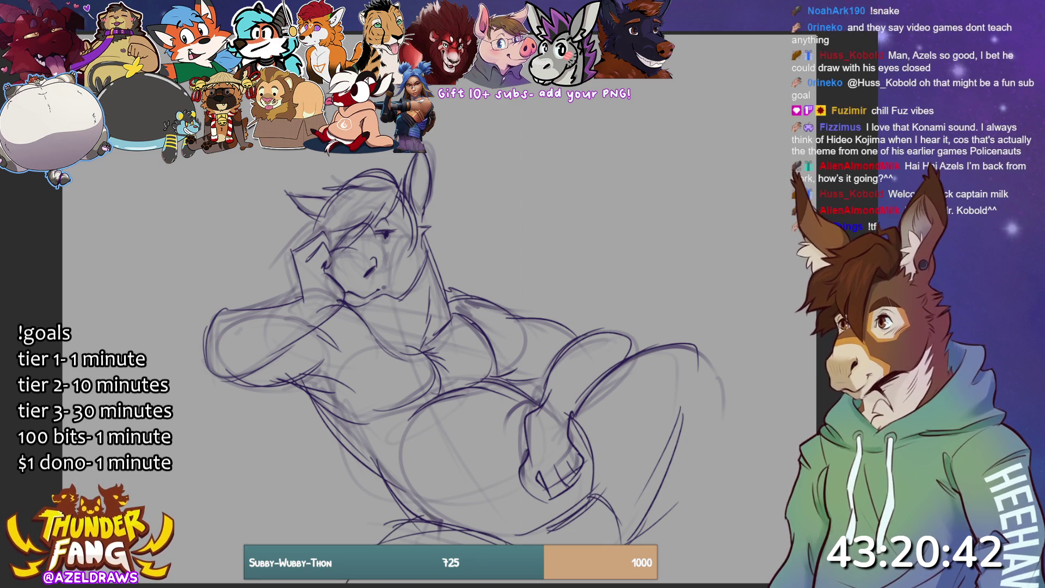
key("ctrl+z")
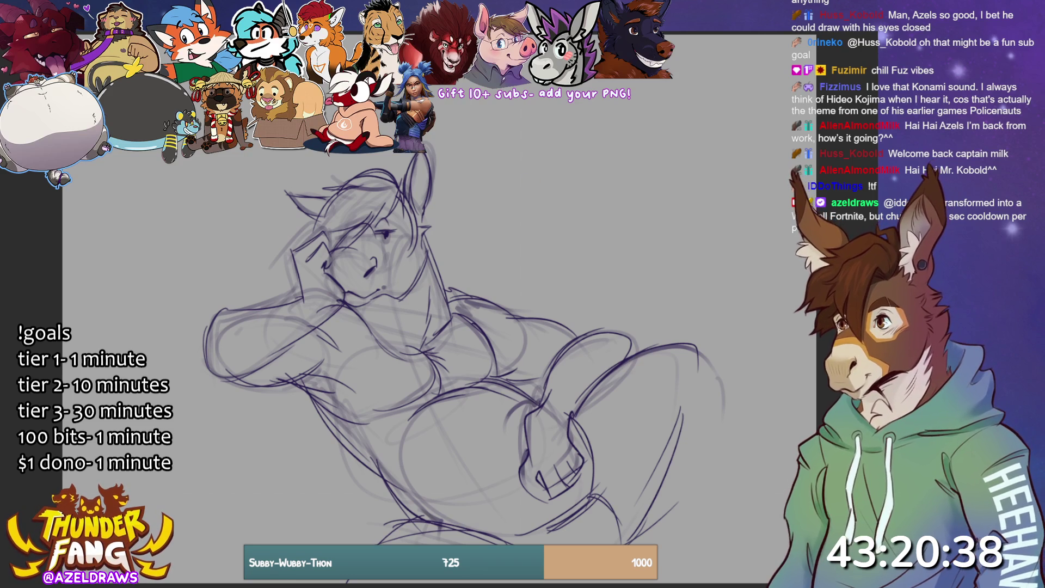
Move the whole sketch up about 100 px.
key("ctrl+t")
mouse_move(547, 516)
left_mouse_down()
mouse_move(546, 461)
mouse_move(558, 445)
mouse_move(570, 456)
left_mouse_up()
key("Return")
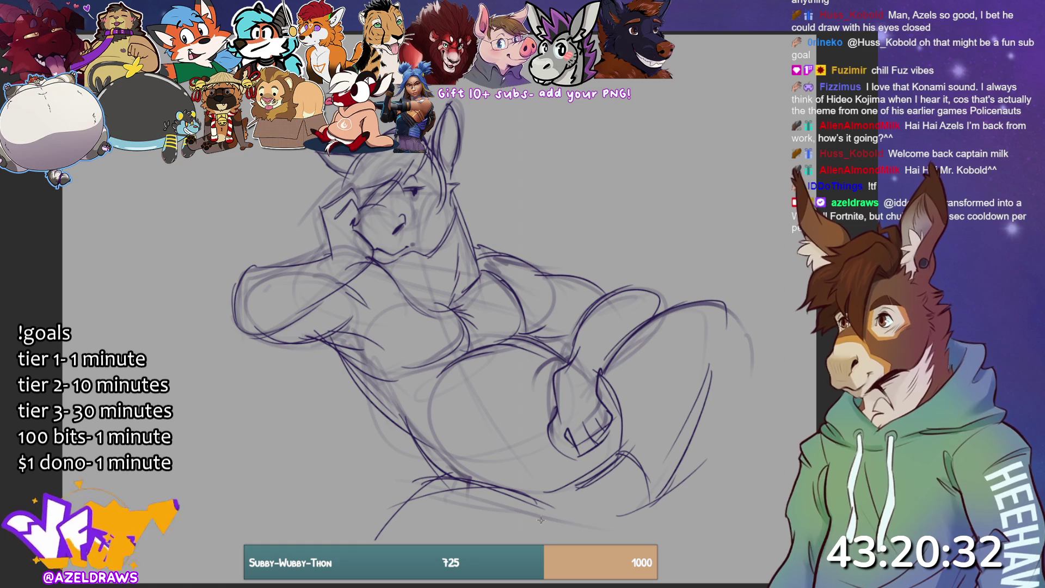
Sketch the lower right leg, a large oval loop and rough shapes on the drawing's right side.
left_click_drag(591, 518, 409, 541)
mouse_move(623, 544)
left_mouse_down()
mouse_move(460, 481)
mouse_move(635, 534)
mouse_move(696, 479)
left_mouse_up()
left_click_drag(623, 524, 711, 432)
mouse_move(729, 307)
left_mouse_down()
mouse_move(752, 343)
mouse_move(767, 408)
left_mouse_up()
mouse_move(737, 339)
left_mouse_down()
mouse_move(690, 430)
mouse_move(718, 357)
left_mouse_up()
left_click_drag(696, 308, 732, 289)
left_click_drag(580, 381, 727, 292)
left_click_drag(732, 294, 724, 376)
mouse_move(671, 306)
left_mouse_down()
mouse_move(741, 286)
mouse_move(750, 305)
mouse_move(690, 389)
mouse_move(770, 323)
mouse_move(763, 493)
left_mouse_up()
left_click_drag(676, 409, 702, 482)
left_click_drag(699, 442, 706, 500)
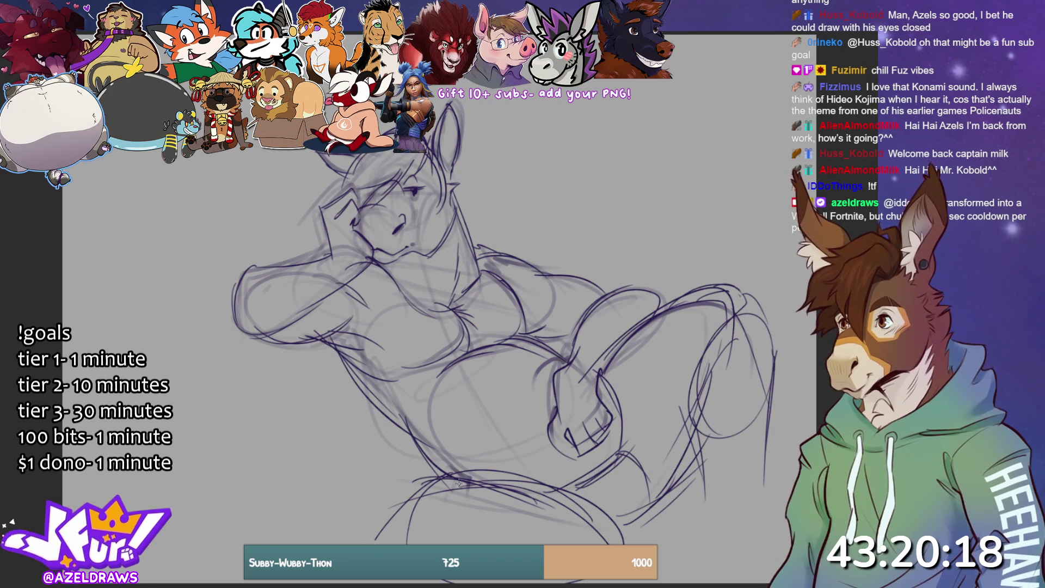
Sweep and darken lines along the bottom and bottom-left of the drawing.
left_click_drag(435, 471, 354, 490)
mouse_move(418, 490)
left_mouse_down()
mouse_move(310, 532)
mouse_move(216, 518)
mouse_move(245, 555)
mouse_move(240, 532)
left_mouse_up()
left_click_drag(354, 491, 212, 528)
mouse_move(245, 572)
left_mouse_down()
mouse_move(208, 526)
mouse_move(245, 552)
left_mouse_up()
mouse_move(282, 520)
left_mouse_down()
mouse_move(209, 534)
mouse_move(209, 576)
left_mouse_up()
left_click_drag(348, 579, 317, 587)
left_click_drag(423, 475, 382, 487)
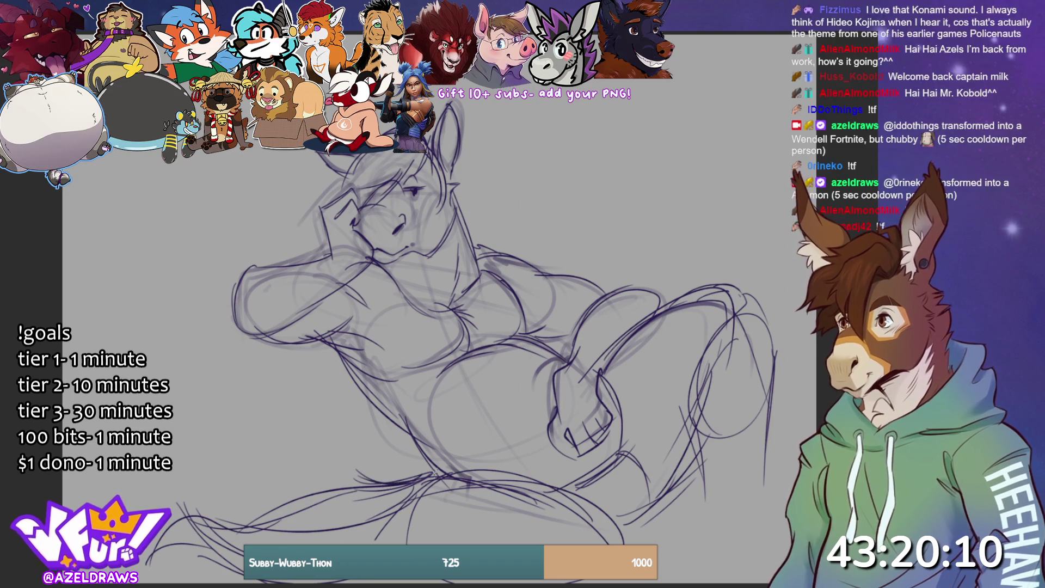
left_click_drag(442, 409, 379, 472)
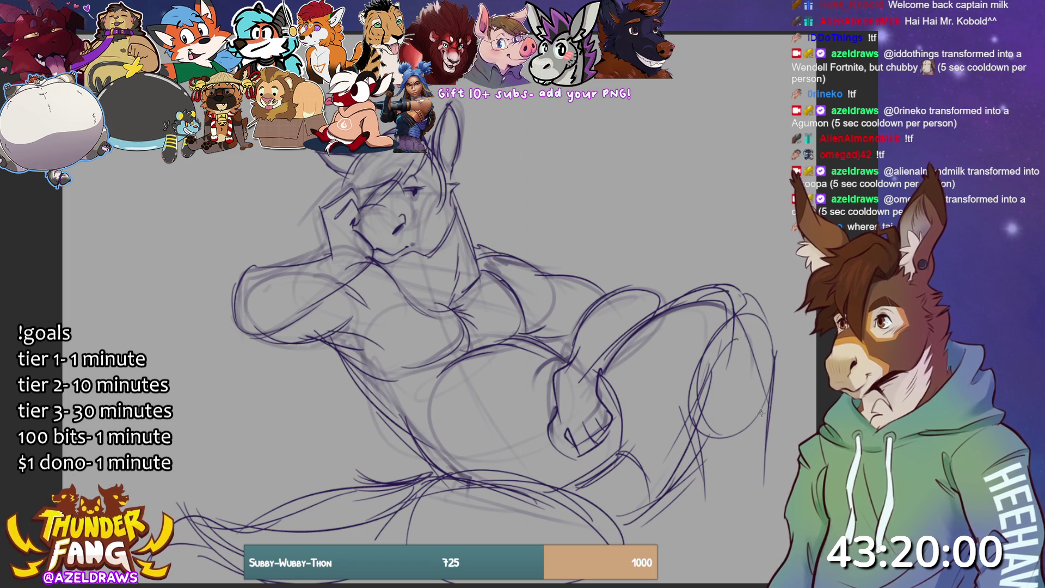
Add strokes near the legs and tail, darken the lower-right legs, and mark the belly faintly.
left_click_drag(701, 328, 682, 445)
mouse_move(757, 292)
left_mouse_down()
mouse_move(736, 312)
mouse_move(786, 376)
left_mouse_up()
left_click_drag(707, 487, 703, 525)
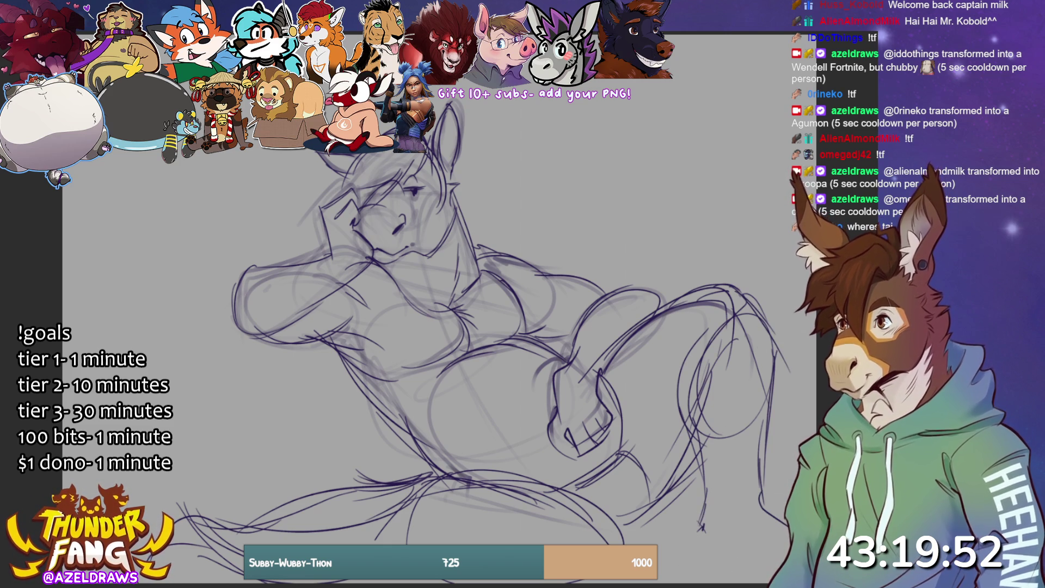
mouse_move(618, 538)
left_mouse_down()
mouse_move(667, 504)
mouse_move(653, 448)
left_mouse_up()
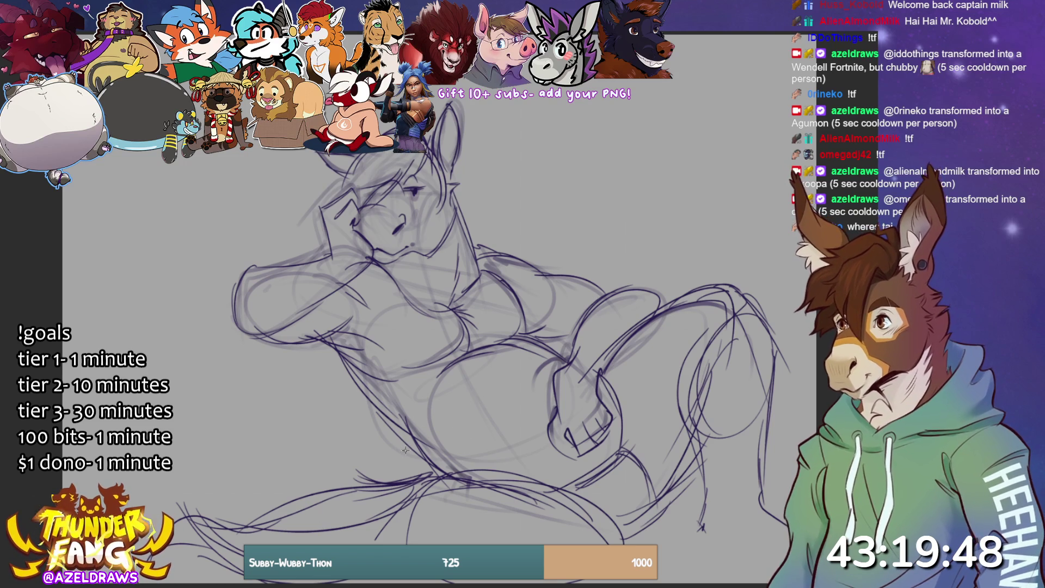
mouse_move(458, 313)
left_mouse_down()
mouse_move(471, 337)
mouse_move(538, 385)
left_mouse_up()
left_click_drag(326, 344, 375, 386)
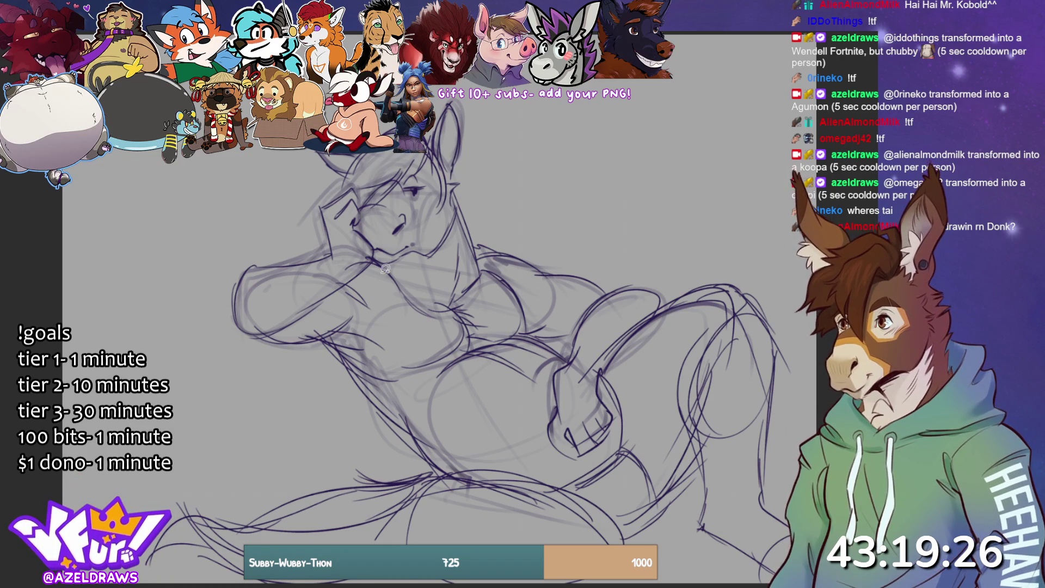
Lasso-fill dark tone on the head-top hair and lower-left tail fur, then outline the left arm and fist.
mouse_move(419, 158)
left_mouse_down()
mouse_move(370, 200)
mouse_move(348, 187)
mouse_move(360, 155)
mouse_move(427, 158)
left_mouse_up()
key("ctrl+d")
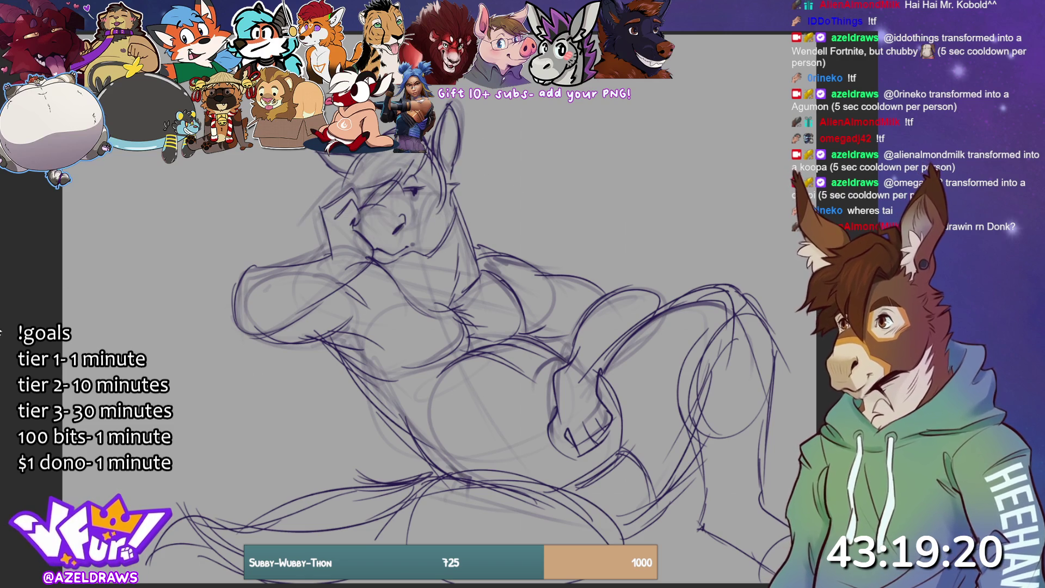
mouse_move(432, 148)
left_mouse_down()
mouse_move(411, 173)
mouse_move(353, 194)
mouse_move(342, 192)
mouse_move(353, 165)
left_mouse_up()
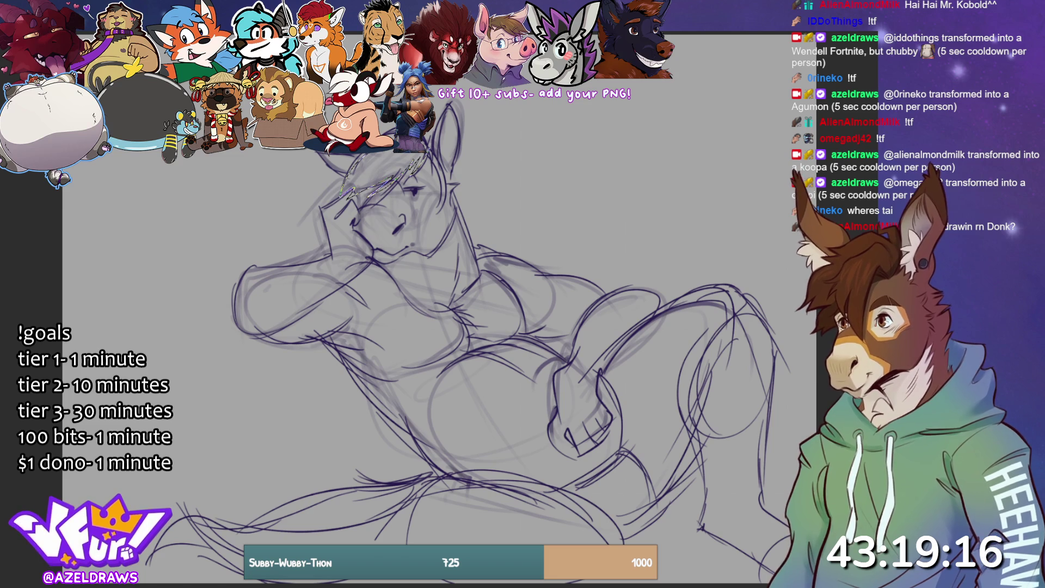
left_click_drag(422, 159, 425, 158)
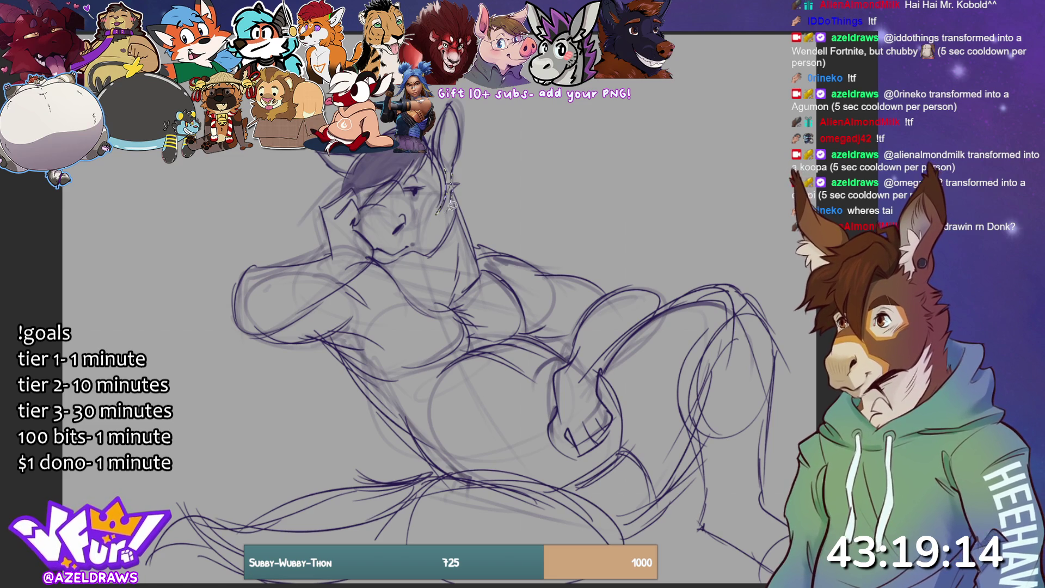
mouse_move(433, 481)
left_mouse_down()
mouse_move(360, 477)
mouse_move(147, 555)
mouse_move(327, 582)
mouse_move(436, 471)
mouse_move(256, 539)
mouse_move(413, 511)
left_mouse_up()
mouse_move(217, 524)
left_mouse_down()
mouse_move(286, 522)
mouse_move(218, 550)
mouse_move(293, 582)
mouse_move(444, 490)
mouse_move(414, 523)
left_mouse_up()
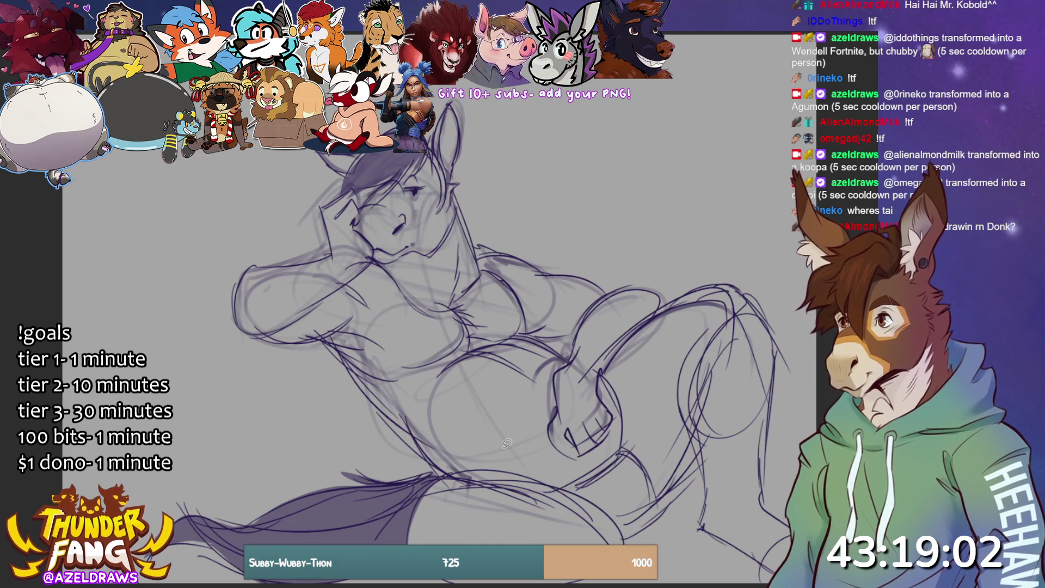
mouse_move(253, 264)
left_mouse_down()
mouse_move(255, 327)
mouse_move(360, 272)
mouse_move(376, 248)
mouse_move(356, 187)
mouse_move(322, 209)
mouse_move(328, 260)
left_mouse_up()
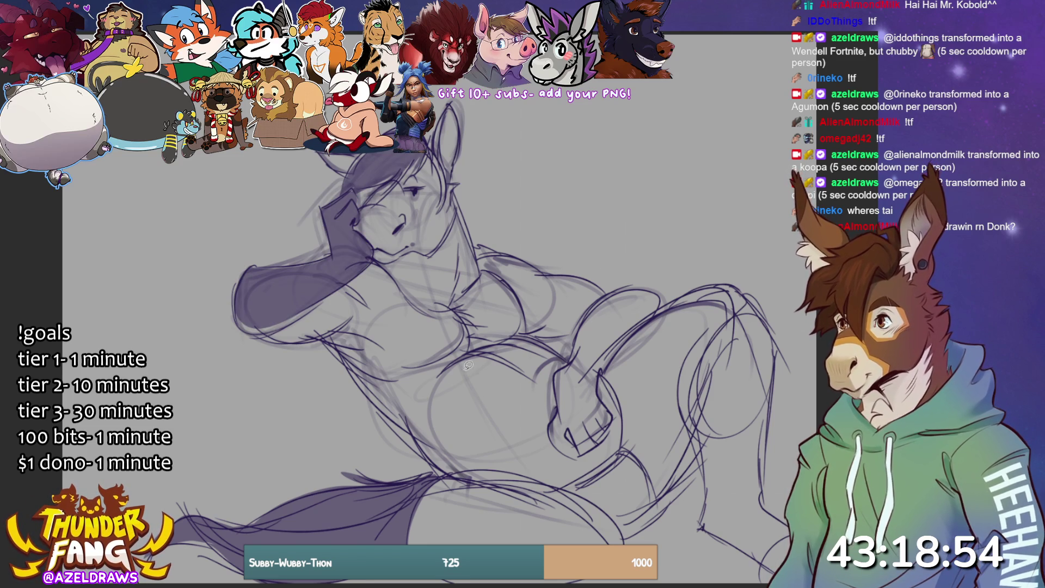
Tone the other arm, the muzzle and the face from eye to muzzle, then erase stray chest construction lines.
mouse_move(631, 290)
left_mouse_down()
mouse_move(590, 307)
mouse_move(566, 365)
mouse_move(556, 415)
mouse_move(572, 451)
mouse_move(589, 450)
mouse_move(614, 416)
mouse_move(604, 377)
mouse_move(664, 296)
left_mouse_up()
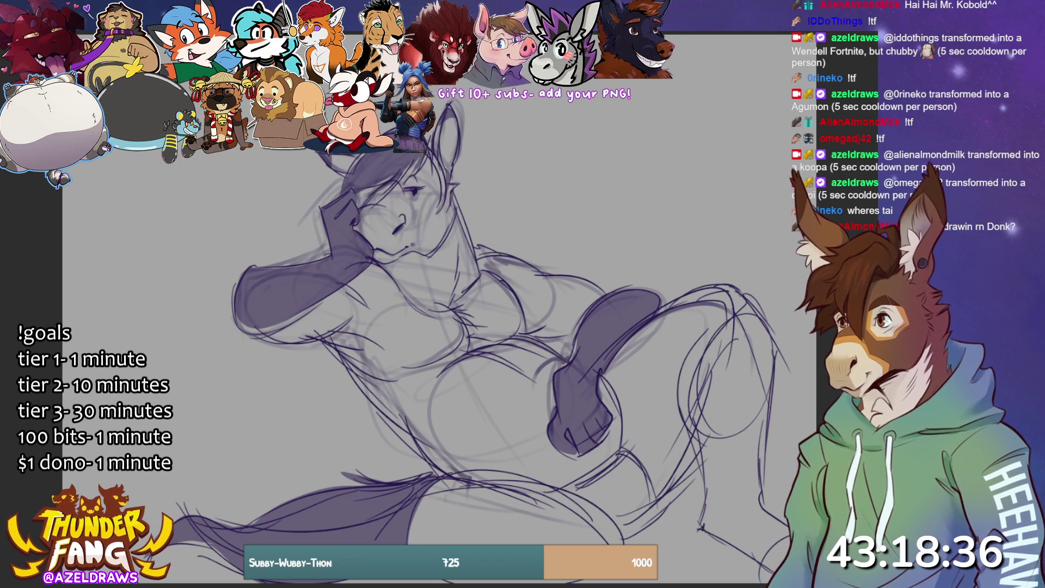
mouse_move(381, 211)
left_mouse_down()
mouse_move(384, 255)
mouse_move(409, 245)
mouse_move(406, 209)
mouse_move(394, 210)
left_mouse_up()
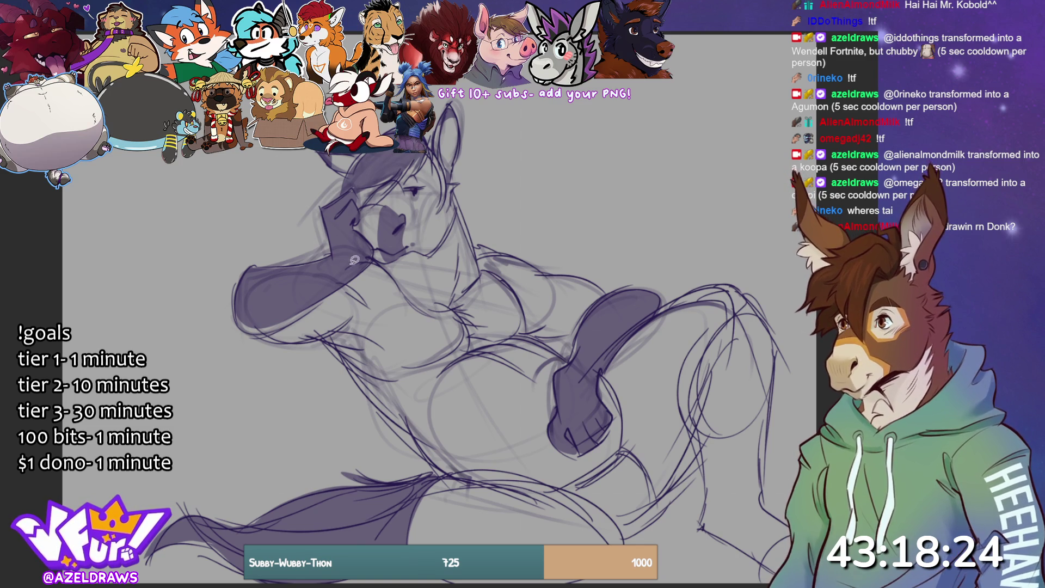
mouse_move(360, 209)
left_mouse_down()
mouse_move(385, 205)
mouse_move(386, 258)
mouse_move(362, 210)
mouse_move(387, 185)
left_mouse_up()
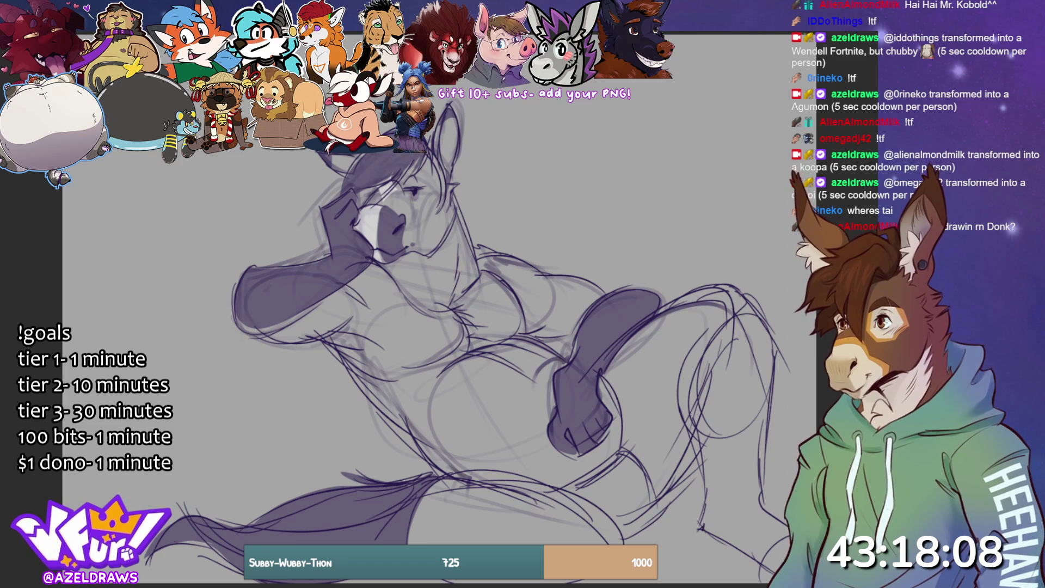
mouse_move(447, 297)
left_mouse_down()
mouse_move(442, 326)
mouse_move(471, 344)
mouse_move(476, 323)
mouse_move(457, 298)
mouse_move(481, 317)
mouse_move(438, 331)
left_mouse_up()
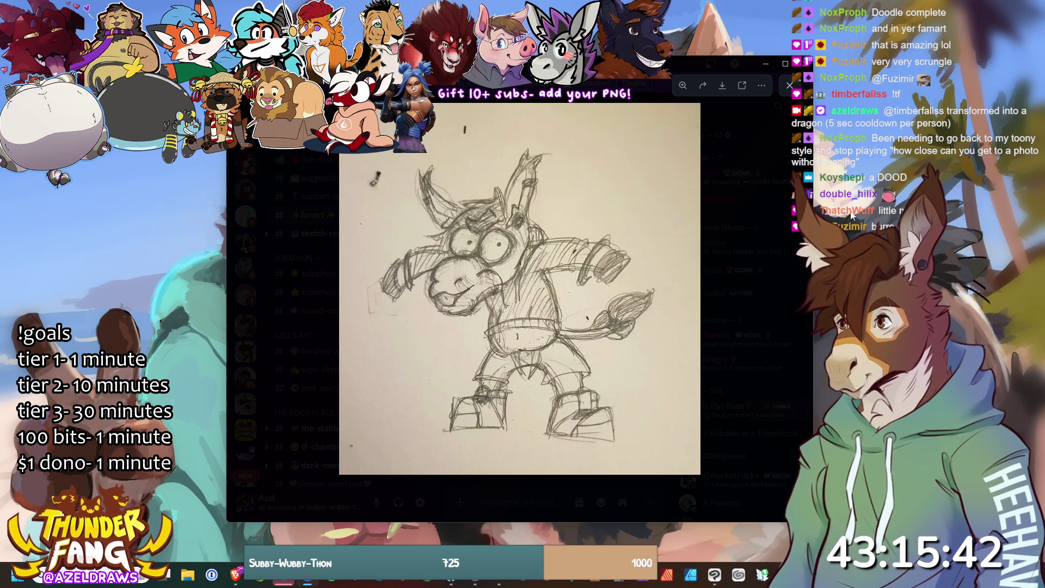
Close the full-size image, open the round-bellied donkey fan art higher in #fanart, and nudge the window lower.
key("Escape")
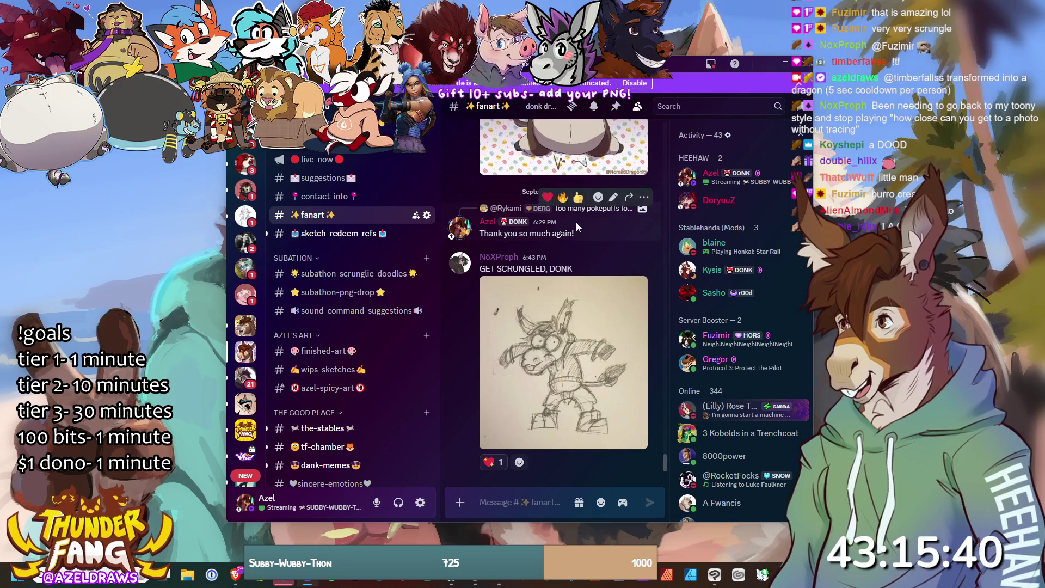
scroll(578, 226, "up", 3)
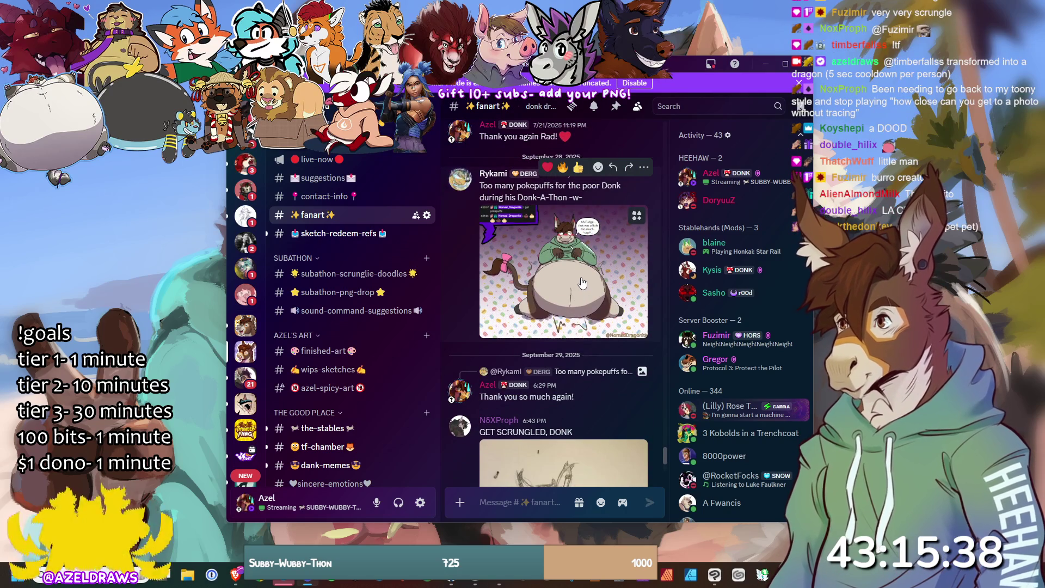
left_click(583, 278)
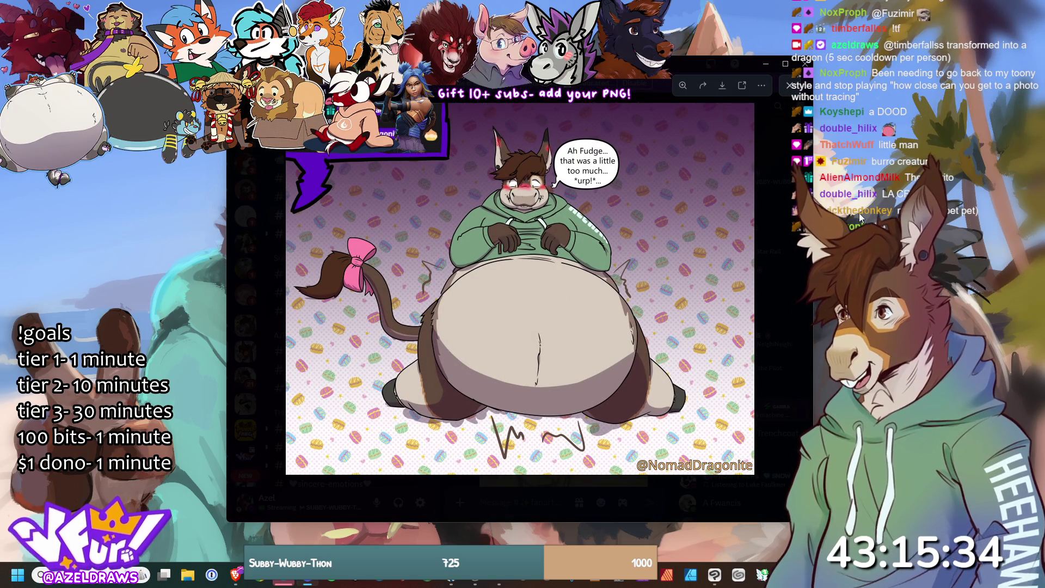
left_click_drag(584, 62, 590, 124)
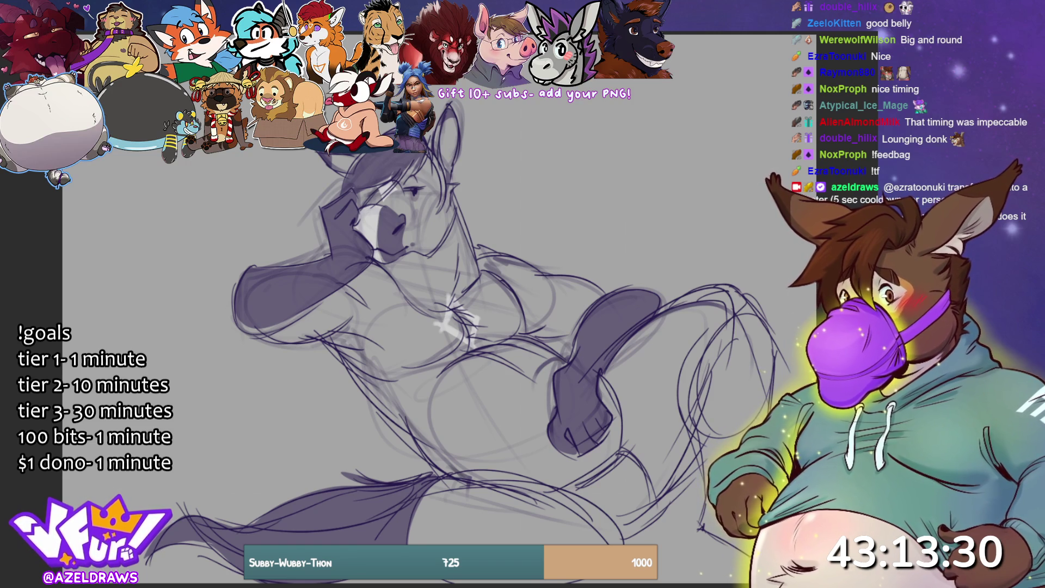
Try light strokes on the chest and small zigzags by the lower leg, undoing both.
mouse_move(321, 338)
left_mouse_down()
mouse_move(359, 327)
mouse_move(346, 334)
mouse_move(351, 357)
mouse_move(368, 356)
left_mouse_up()
key("ctrl+z")
key("ctrl+z")
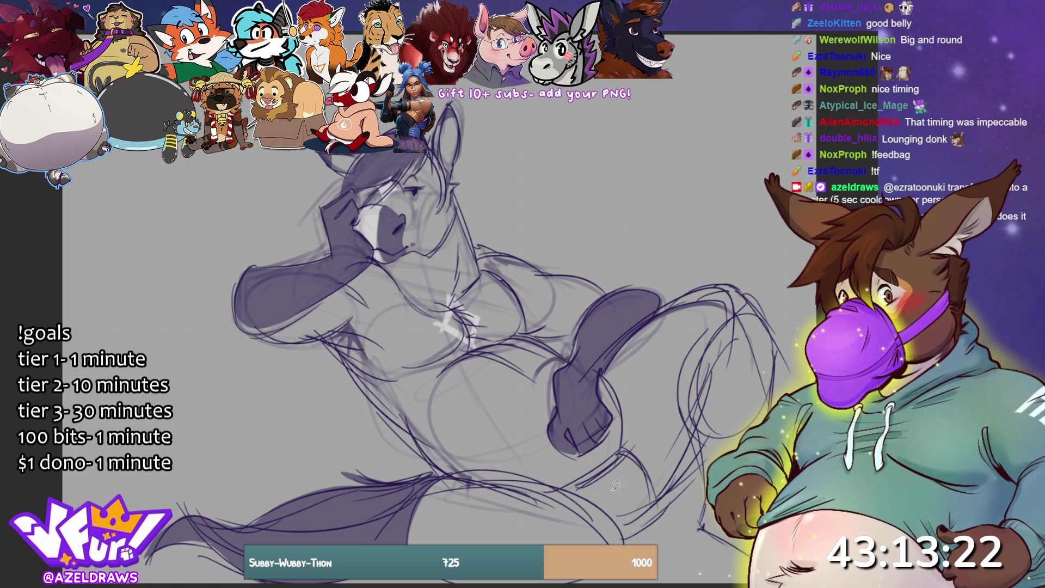
mouse_move(555, 489)
left_mouse_down()
mouse_move(623, 443)
mouse_move(653, 531)
mouse_move(553, 490)
left_mouse_up()
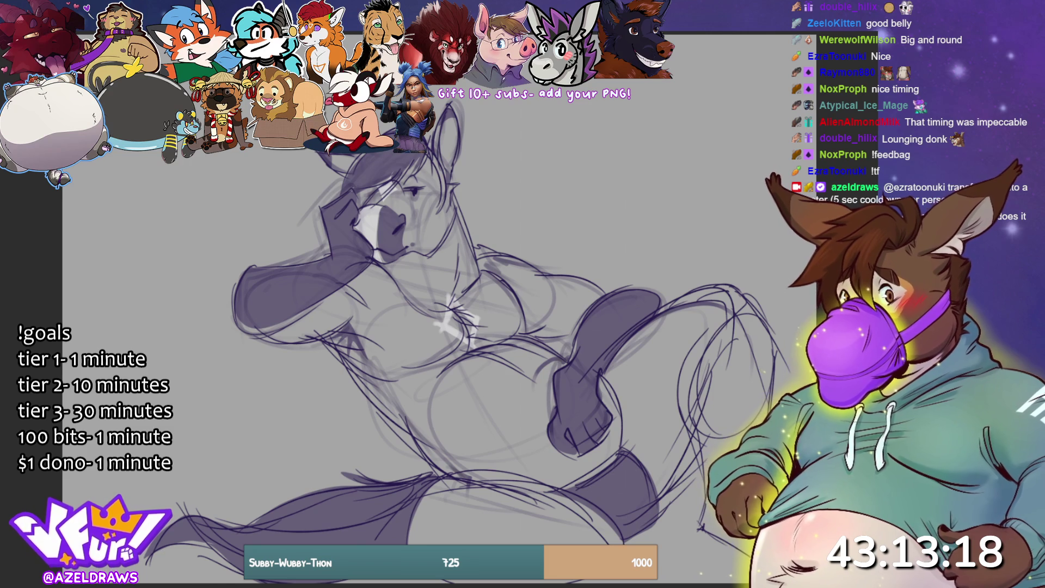
mouse_move(606, 454)
left_mouse_down()
mouse_move(588, 474)
mouse_move(607, 448)
left_mouse_up()
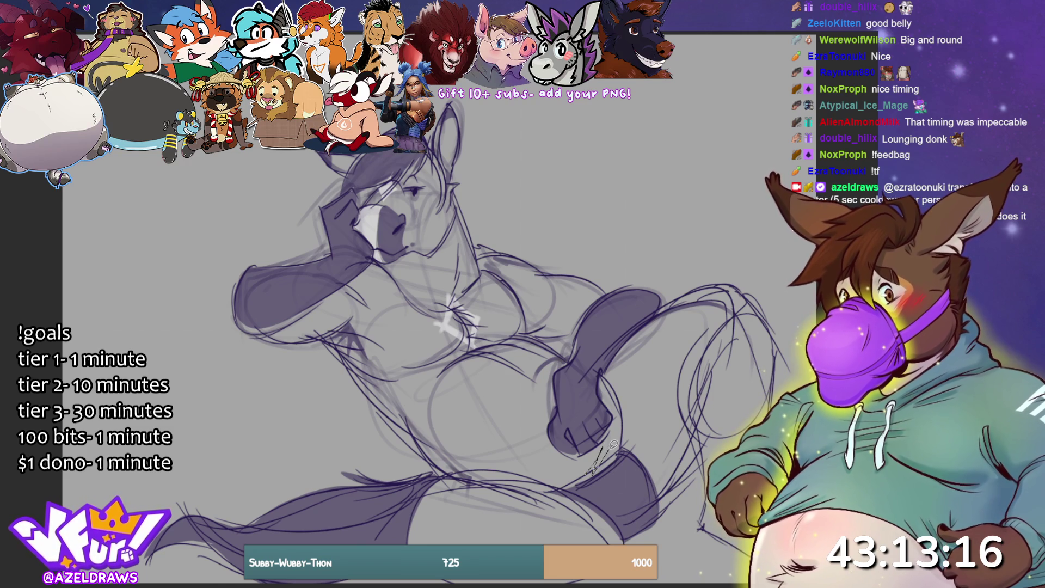
key("ctrl+z")
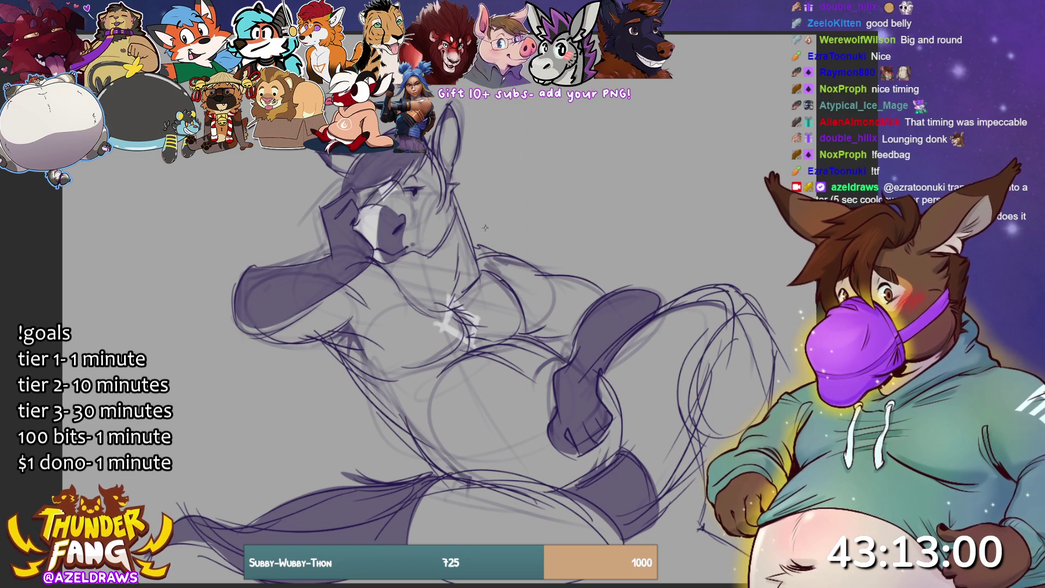
Add dark strands to the ear, mane, face and neck, undoing a trial muzzle-edge line.
mouse_move(452, 158)
left_mouse_down()
mouse_move(473, 191)
mouse_move(477, 245)
mouse_move(463, 216)
mouse_move(474, 269)
left_mouse_up()
mouse_move(355, 206)
left_mouse_down()
mouse_move(387, 180)
mouse_move(364, 197)
mouse_move(379, 157)
left_mouse_up()
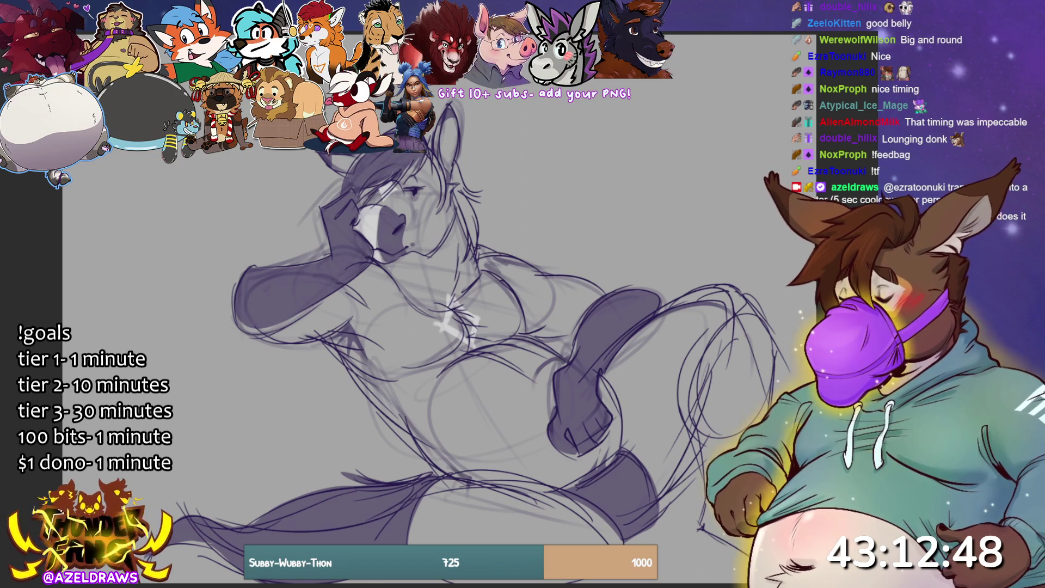
mouse_move(452, 164)
left_mouse_down()
mouse_move(475, 257)
mouse_move(477, 189)
mouse_move(460, 145)
left_mouse_up()
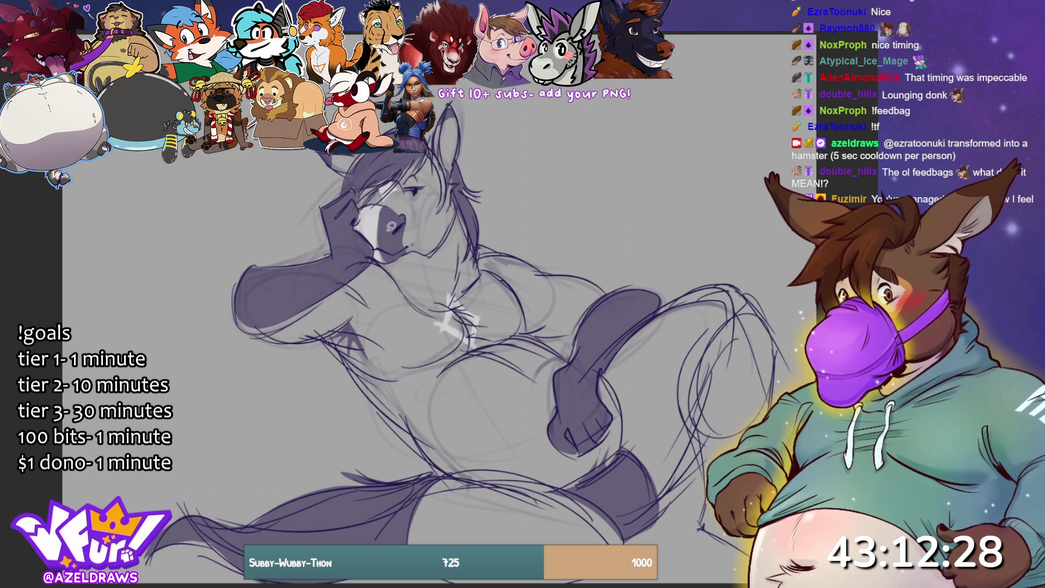
left_click_drag(379, 209, 382, 255)
key("ctrl+z")
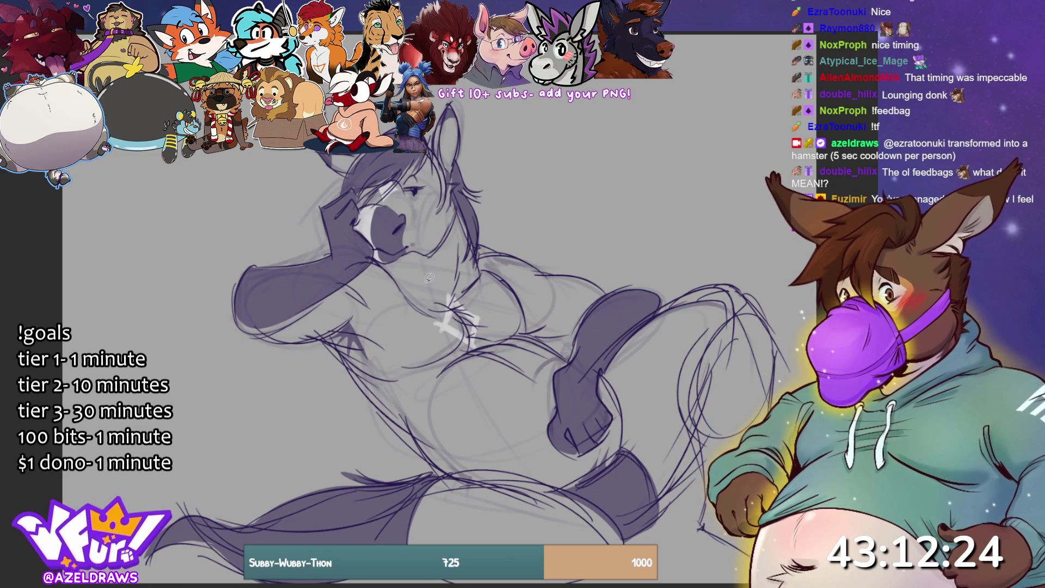
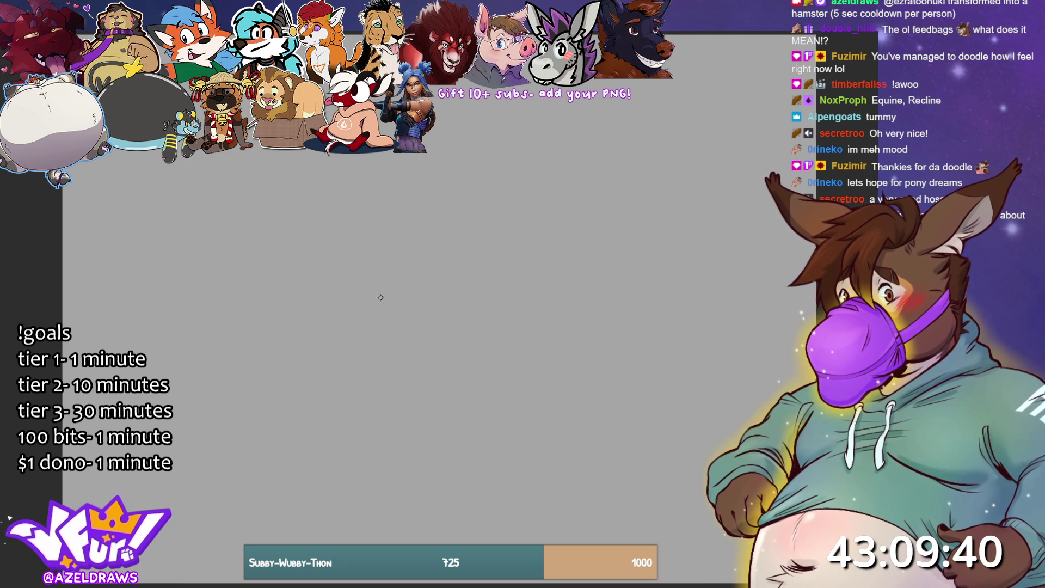
Sketch a loose head circle and a lower-left leg loop, undoing and redrawing stray strokes.
mouse_move(360, 283)
left_mouse_down()
mouse_move(373, 287)
mouse_move(332, 346)
mouse_move(299, 299)
mouse_move(315, 275)
mouse_move(376, 327)
mouse_move(381, 294)
left_mouse_up()
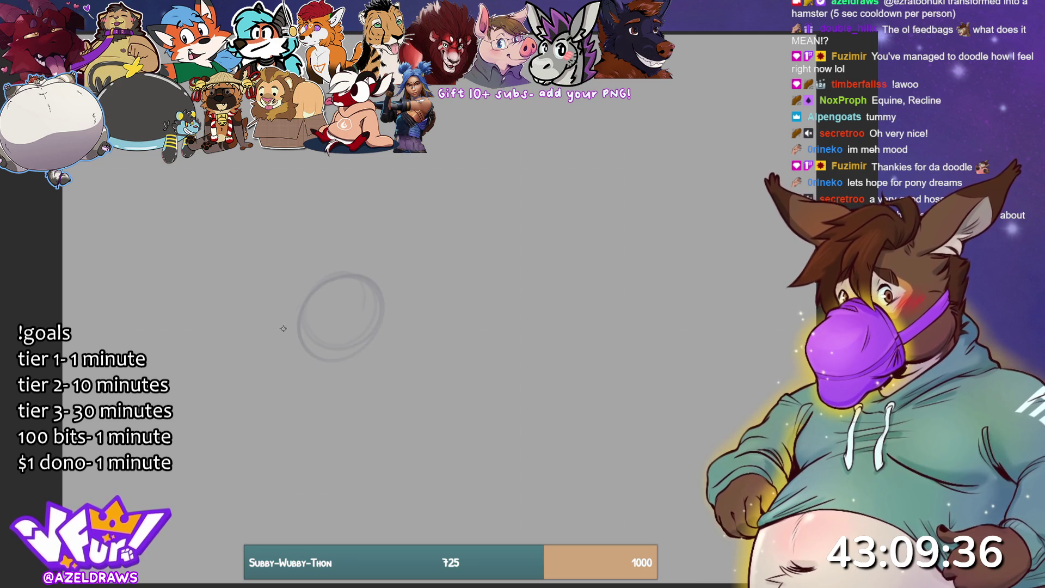
mouse_move(341, 330)
left_mouse_down()
mouse_move(283, 329)
mouse_move(289, 348)
mouse_move(335, 375)
mouse_move(384, 332)
mouse_move(361, 273)
mouse_move(298, 302)
mouse_move(315, 330)
mouse_move(283, 354)
mouse_move(335, 368)
left_mouse_up()
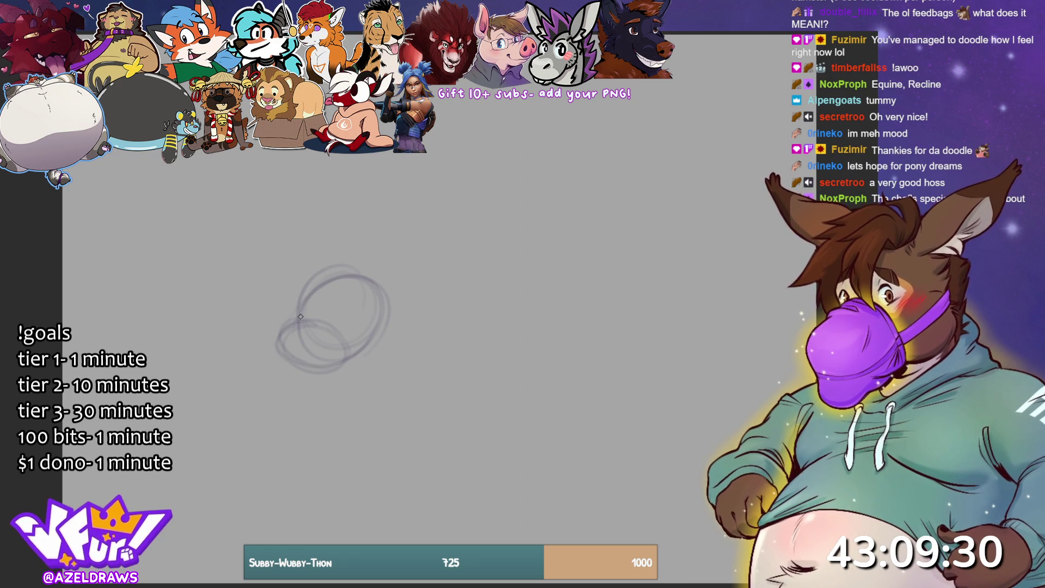
mouse_move(299, 338)
left_mouse_down()
mouse_move(286, 332)
mouse_move(298, 379)
mouse_move(315, 373)
left_mouse_up()
key("ctrl+z")
key("ctrl+z")
mouse_move(299, 325)
left_mouse_down()
mouse_move(286, 332)
mouse_move(286, 368)
mouse_move(330, 366)
mouse_move(298, 369)
mouse_move(343, 334)
mouse_move(299, 365)
left_mouse_up()
key("ctrl+z")
key("ctrl+z")
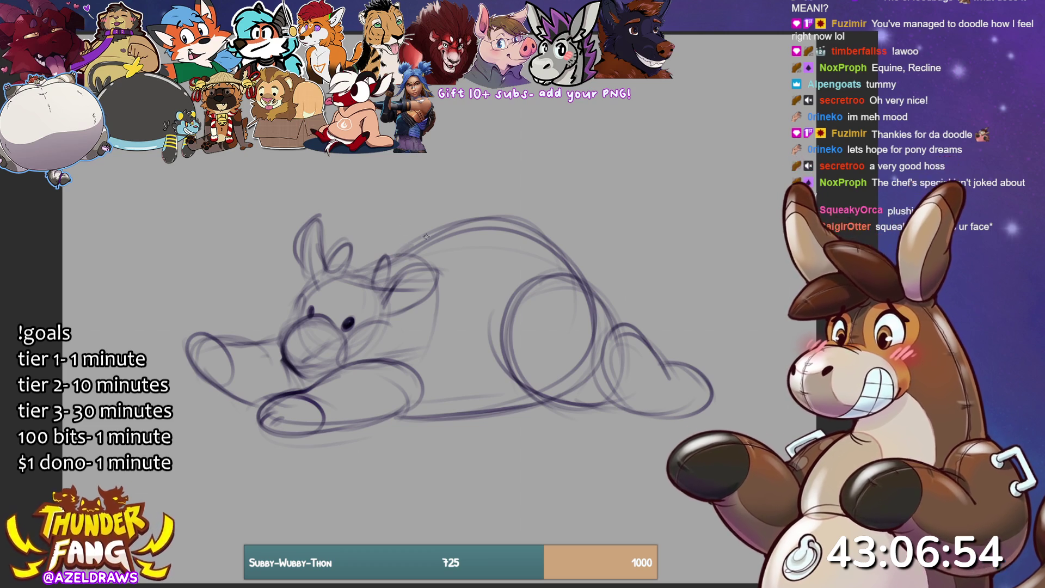
Sketch two long upright ears above the head and a large ear arcing right.
left_click_drag(415, 243, 402, 180)
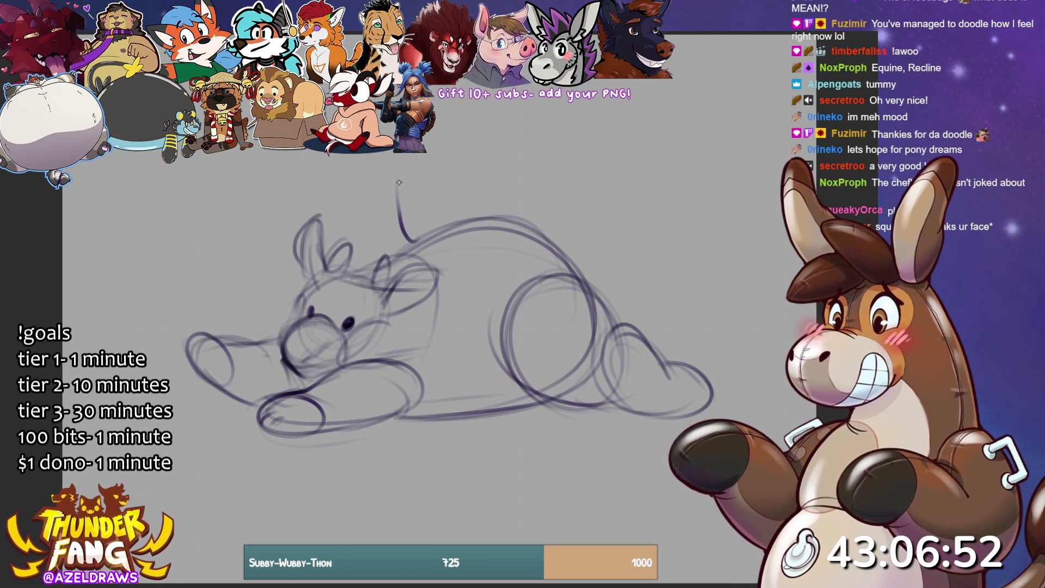
left_click_drag(402, 237, 412, 159)
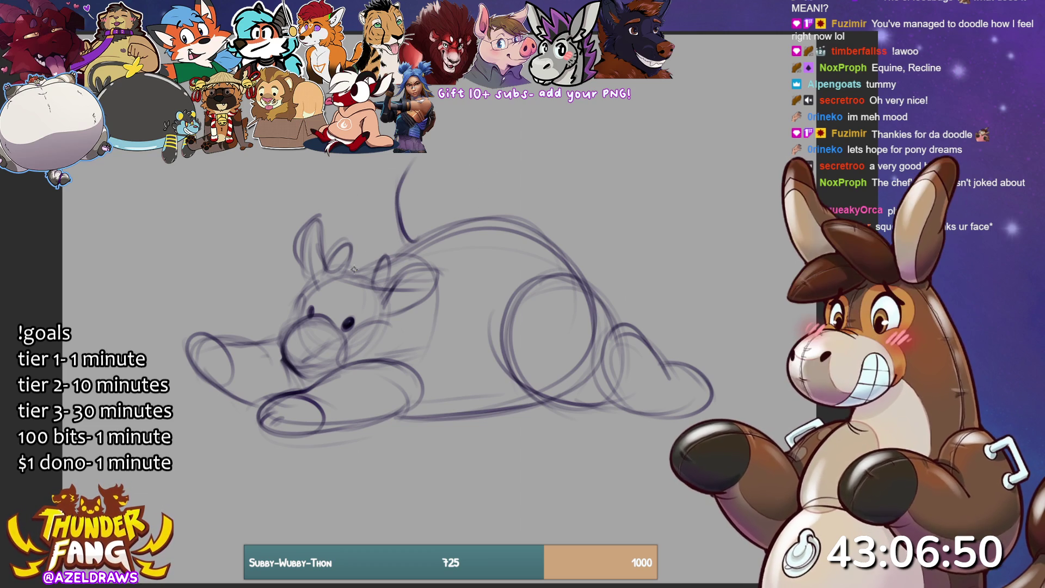
mouse_move(352, 246)
left_mouse_down()
mouse_move(357, 262)
mouse_move(320, 178)
mouse_move(326, 156)
mouse_move(385, 154)
mouse_move(427, 239)
left_mouse_up()
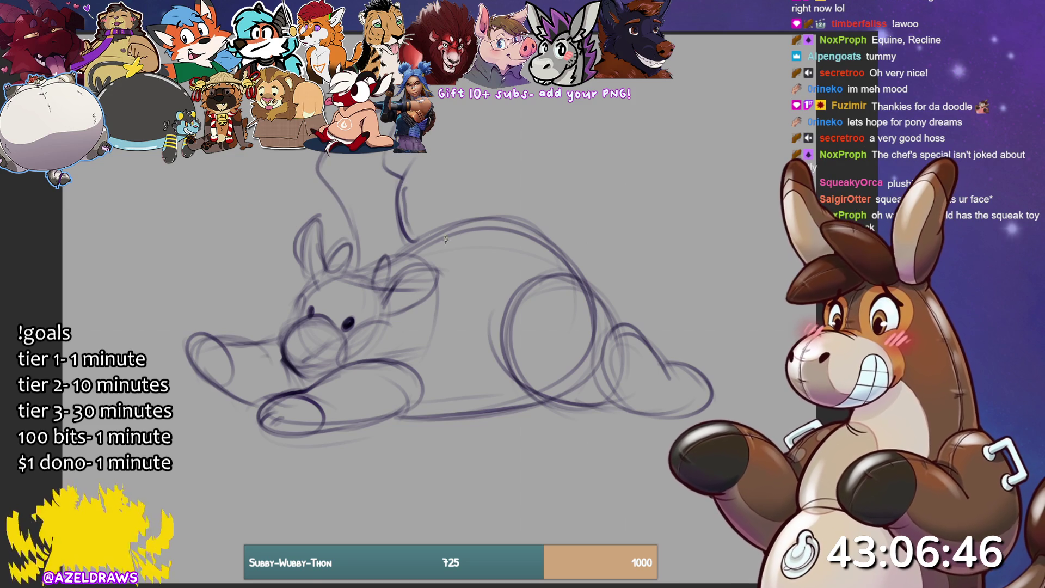
mouse_move(368, 266)
left_mouse_down()
mouse_move(351, 215)
mouse_move(359, 228)
mouse_move(310, 170)
left_mouse_up()
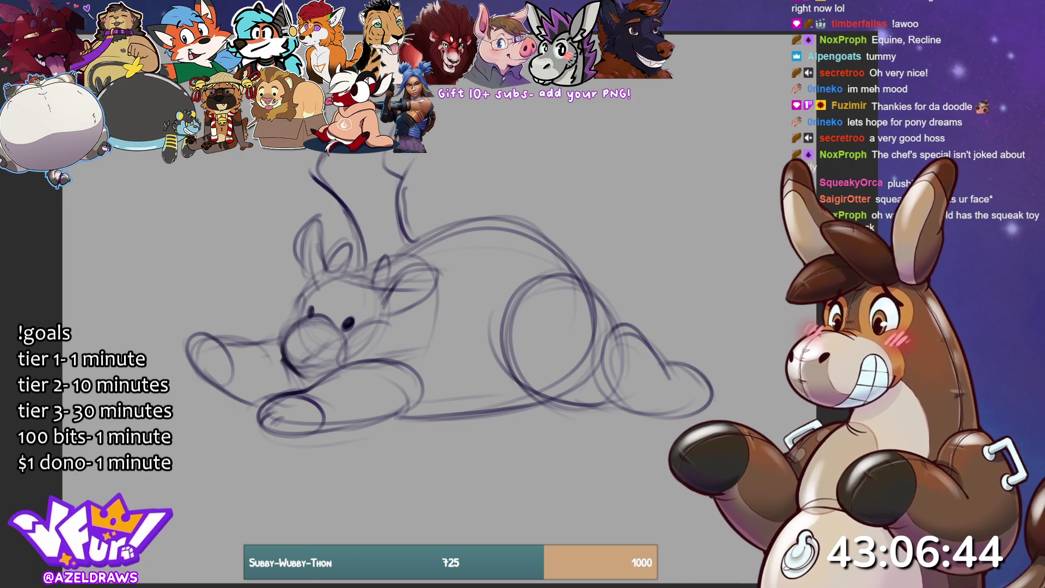
mouse_move(384, 155)
left_mouse_down()
mouse_move(417, 176)
mouse_move(406, 189)
left_mouse_up()
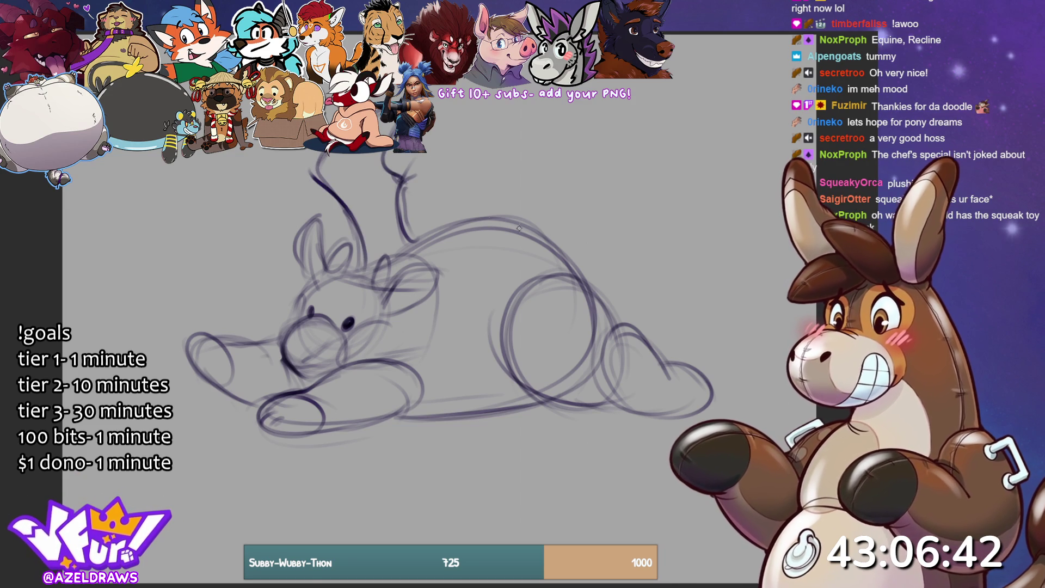
mouse_move(430, 252)
left_mouse_down()
mouse_move(468, 215)
mouse_move(474, 179)
mouse_move(517, 109)
mouse_move(552, 140)
mouse_move(522, 181)
left_mouse_up()
mouse_move(452, 234)
left_mouse_down()
mouse_move(560, 102)
mouse_move(518, 196)
left_mouse_up()
mouse_move(494, 230)
left_mouse_down()
mouse_move(455, 257)
mouse_move(530, 193)
left_mouse_up()
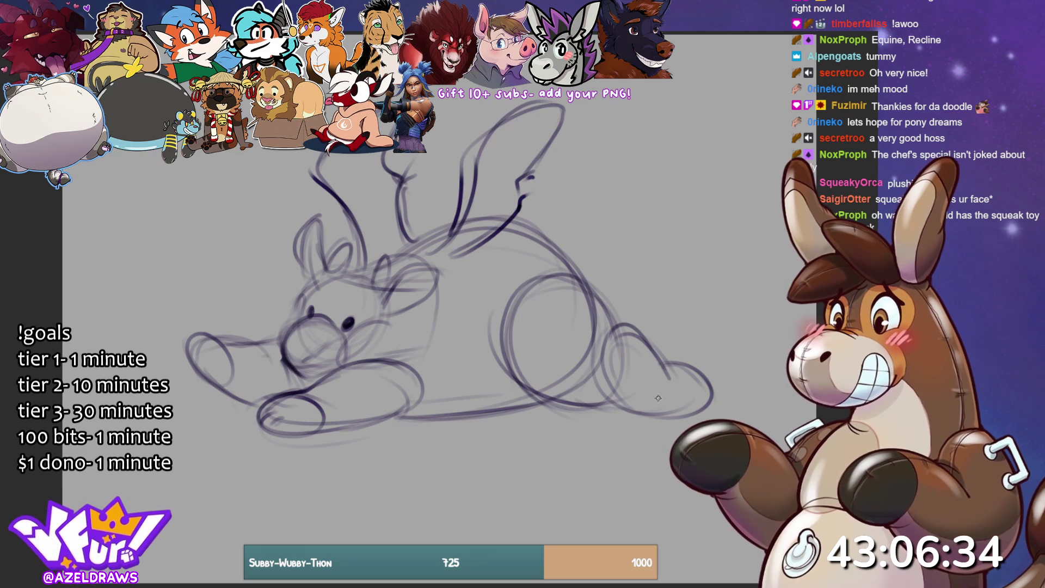
Sketch the belly outline, back line, trailing hind leg, hoof and tail curves.
left_click_drag(365, 410, 539, 405)
left_click_drag(426, 419, 545, 407)
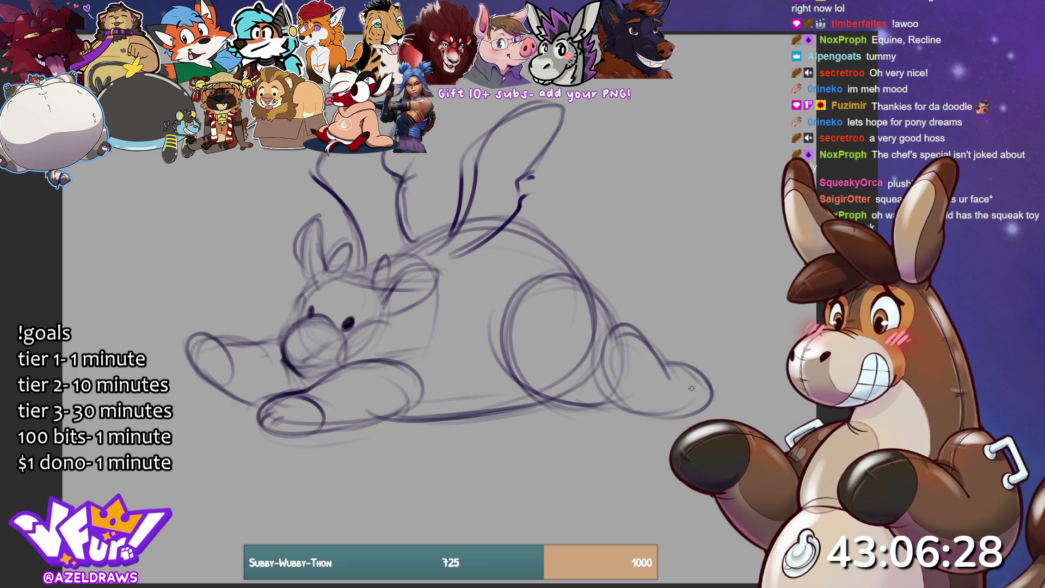
mouse_move(542, 240)
left_mouse_down()
mouse_move(648, 288)
mouse_move(586, 271)
mouse_move(771, 439)
left_mouse_up()
left_click_drag(738, 384, 607, 467)
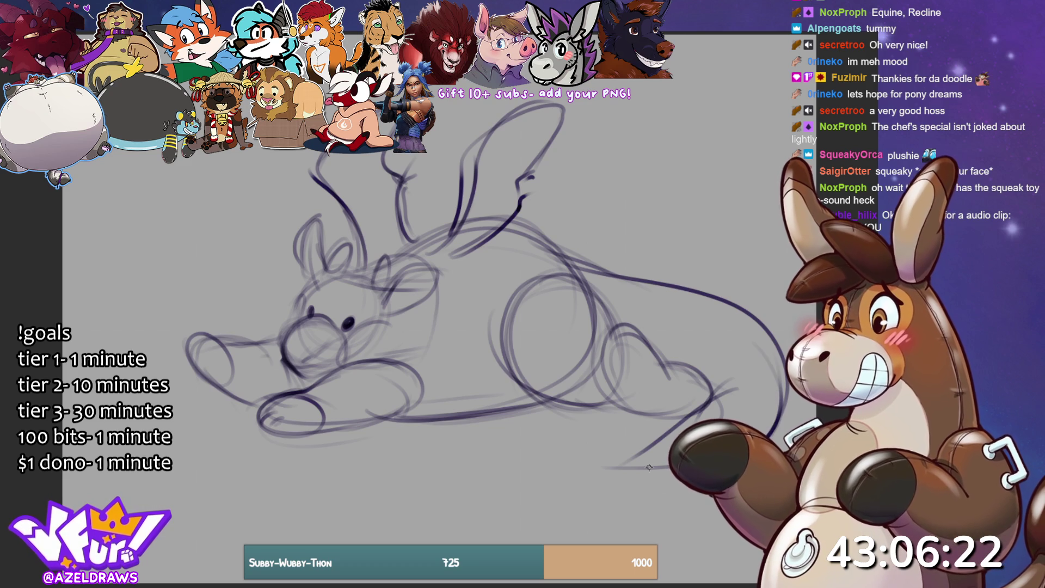
left_click_drag(627, 520, 556, 521)
mouse_move(627, 425)
left_mouse_down()
mouse_move(550, 476)
mouse_move(539, 502)
mouse_move(520, 505)
mouse_move(626, 521)
left_mouse_up()
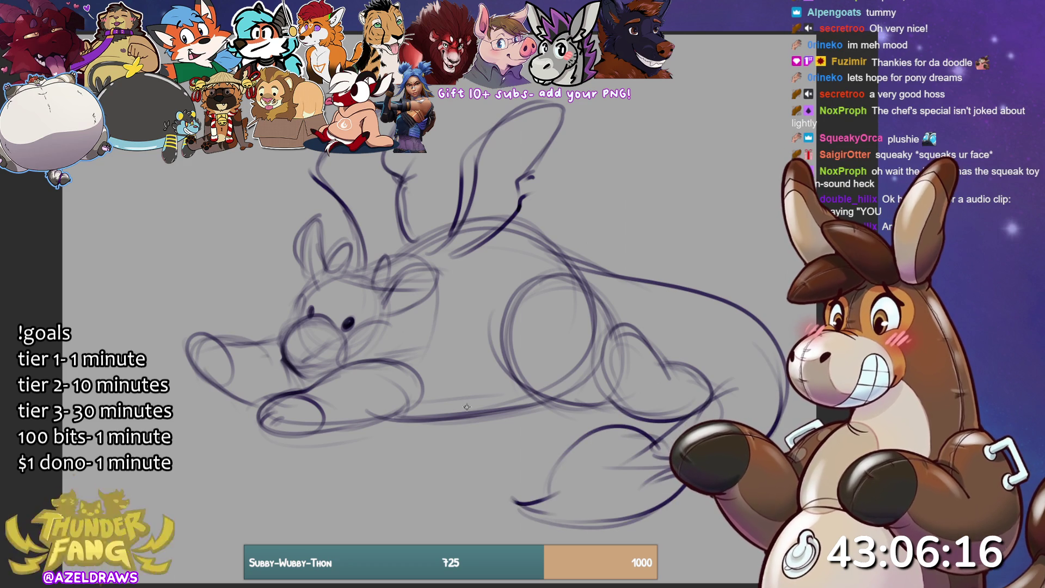
Add toe marks to the front paw, reshape its tip and redraw the cheek curve.
left_click_drag(253, 410, 272, 430)
left_click_drag(267, 429, 269, 440)
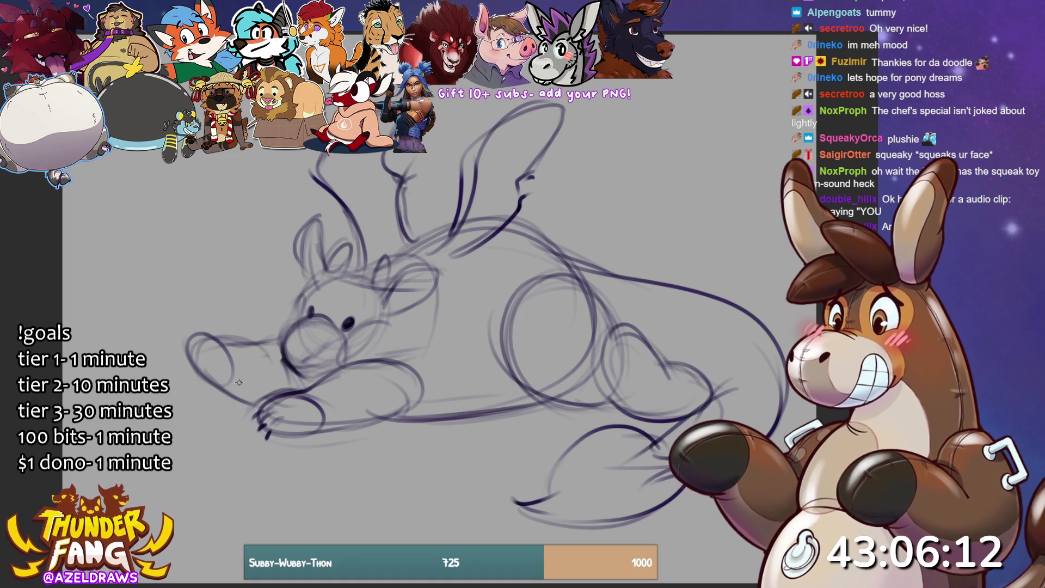
mouse_move(183, 329)
left_mouse_down()
mouse_move(179, 375)
mouse_move(185, 345)
mouse_move(231, 355)
mouse_move(207, 346)
left_mouse_up()
mouse_move(212, 354)
left_mouse_down()
mouse_move(211, 390)
mouse_move(205, 369)
left_mouse_up()
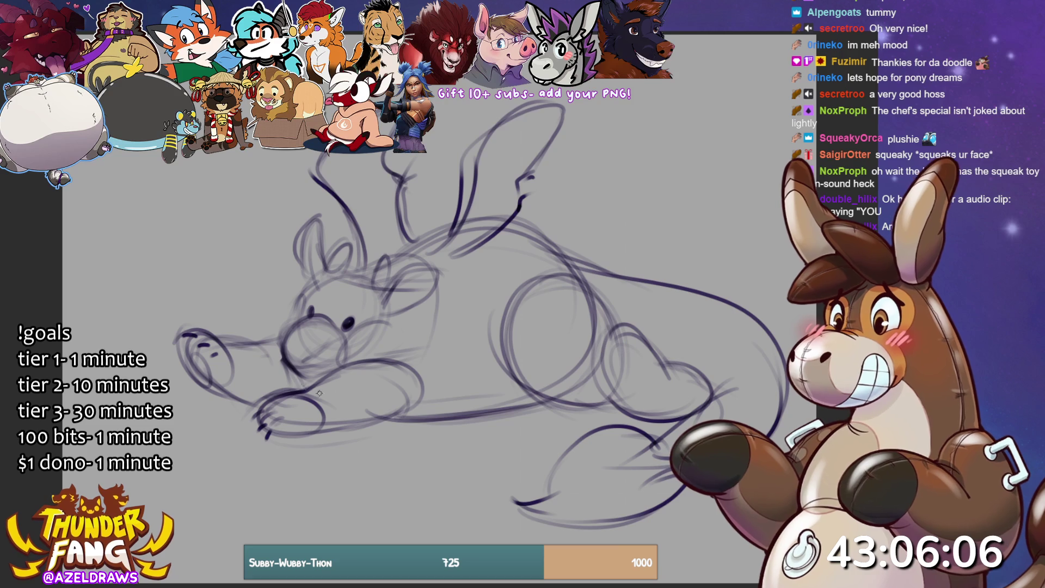
mouse_move(385, 320)
left_mouse_down()
mouse_move(405, 334)
mouse_move(394, 360)
mouse_move(357, 346)
mouse_move(404, 346)
left_mouse_up()
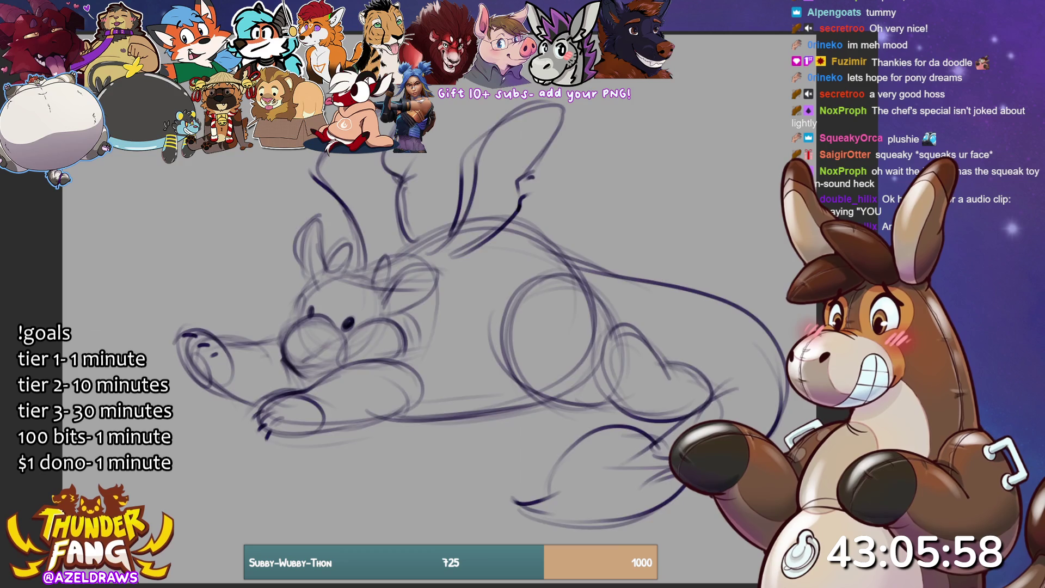
Fade the sketch to pale grey and ink the muzzle outline with its lower arc.
key("4")
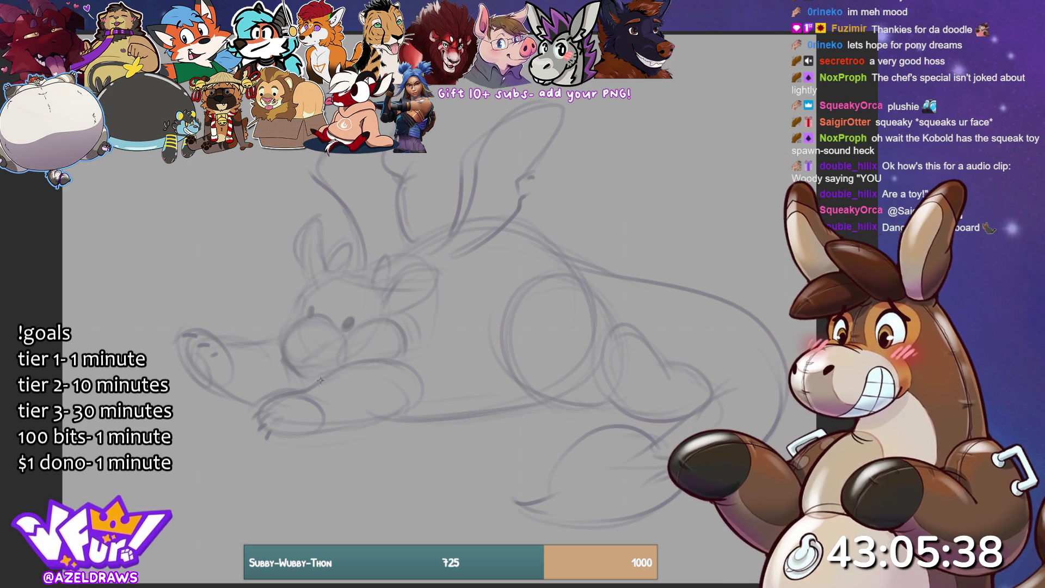
mouse_move(308, 315)
left_mouse_down()
mouse_move(336, 322)
mouse_move(285, 332)
mouse_move(279, 355)
mouse_move(315, 381)
left_mouse_up()
mouse_move(279, 347)
left_mouse_down()
mouse_move(289, 366)
mouse_move(323, 376)
left_mouse_up()
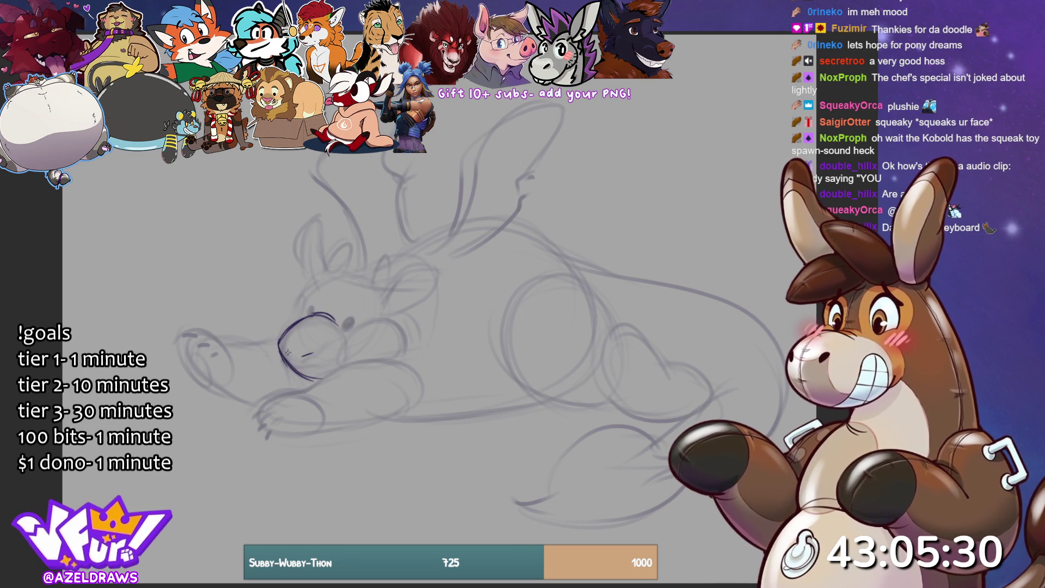
key("ctrl+z")
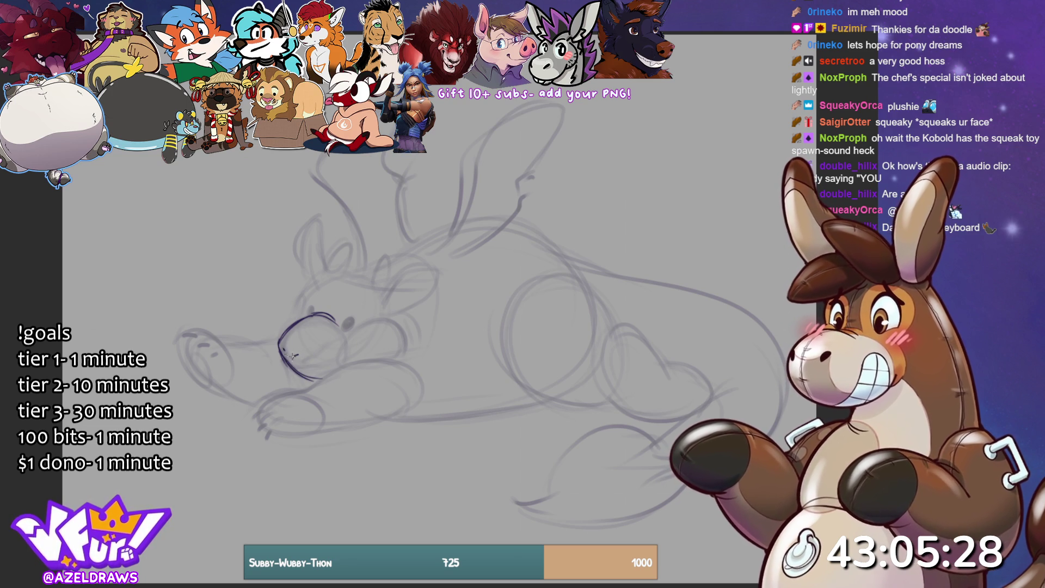
mouse_move(290, 363)
left_mouse_down()
mouse_move(312, 376)
mouse_move(334, 357)
left_mouse_up()
key("ctrl+z")
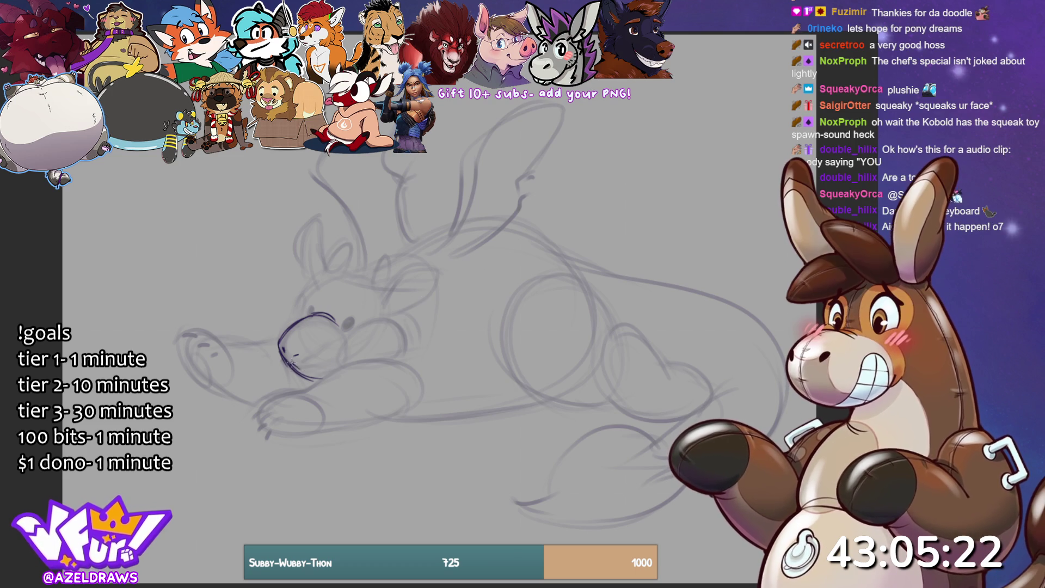
left_click_drag(289, 360, 315, 368)
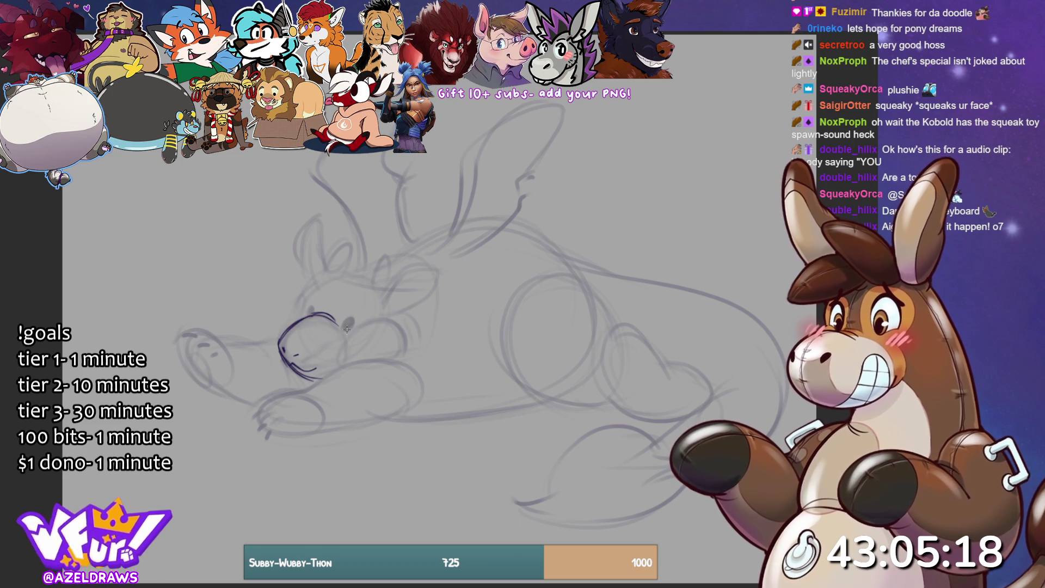
Ink two eye dots, a brow curve, a cheek line and the paw under the muzzle.
left_click_drag(346, 319, 356, 323)
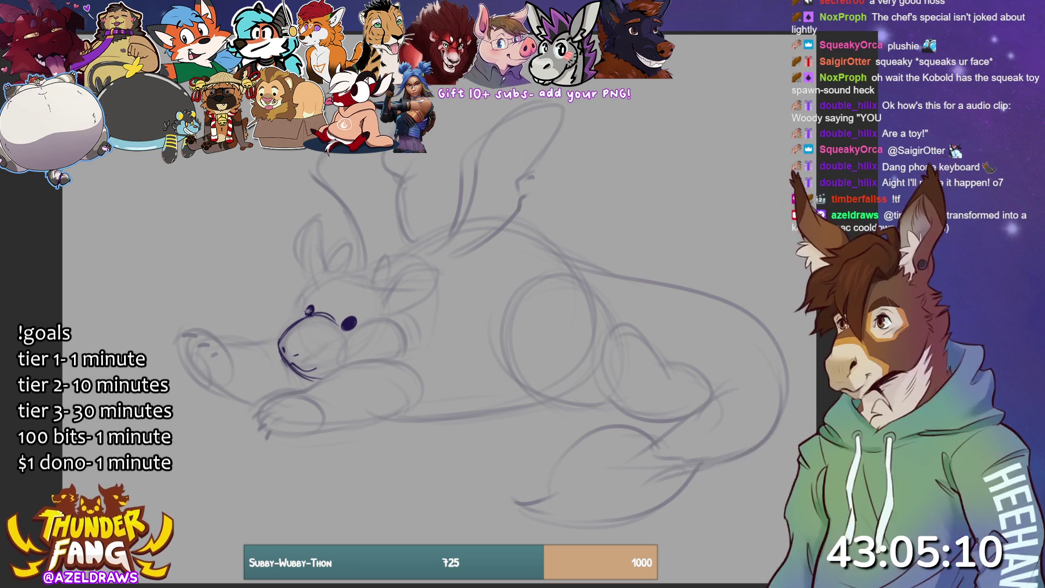
left_click_drag(311, 309, 309, 310)
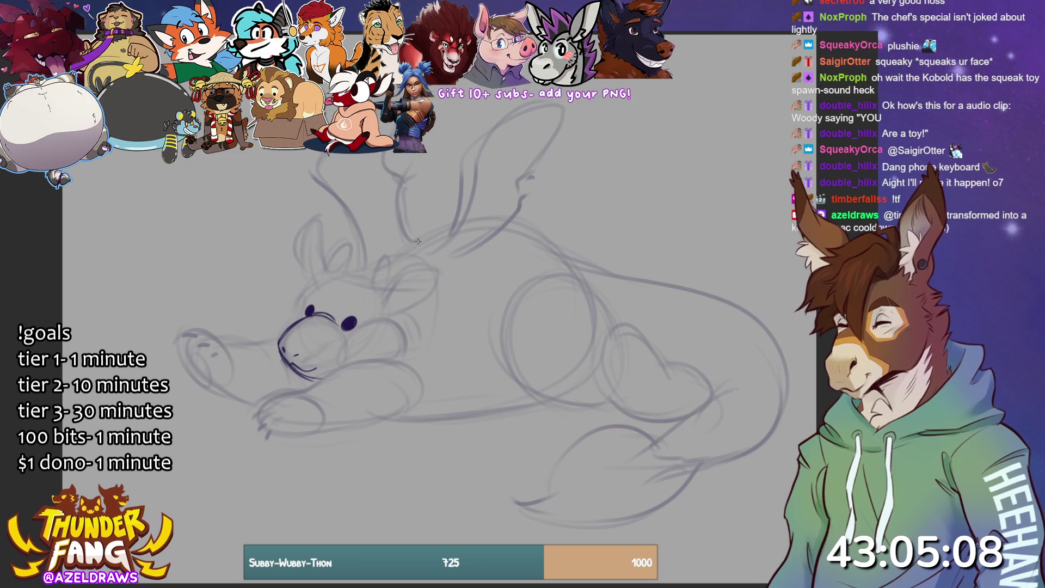
left_click_drag(300, 297, 281, 327)
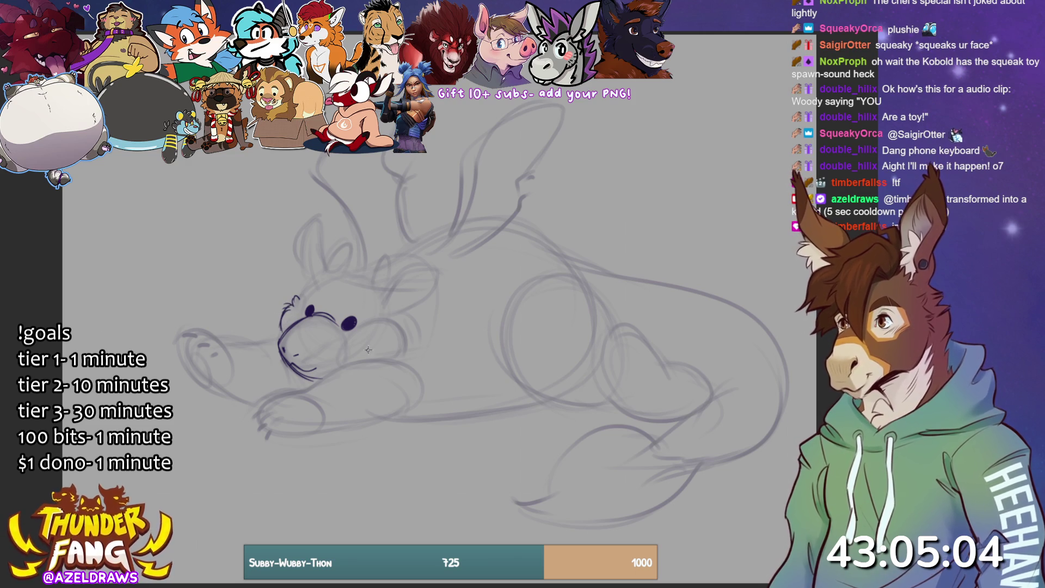
mouse_move(372, 324)
left_mouse_down()
mouse_move(392, 322)
mouse_move(399, 362)
left_mouse_up()
mouse_move(312, 381)
left_mouse_down()
mouse_move(357, 363)
mouse_move(410, 365)
mouse_move(426, 378)
left_mouse_up()
mouse_move(282, 434)
left_mouse_down()
mouse_move(379, 420)
mouse_move(429, 401)
mouse_move(430, 362)
mouse_move(430, 381)
left_mouse_up()
mouse_move(300, 389)
left_mouse_down()
mouse_move(275, 395)
mouse_move(326, 398)
mouse_move(270, 388)
mouse_move(270, 432)
mouse_move(259, 428)
mouse_move(272, 394)
left_mouse_up()
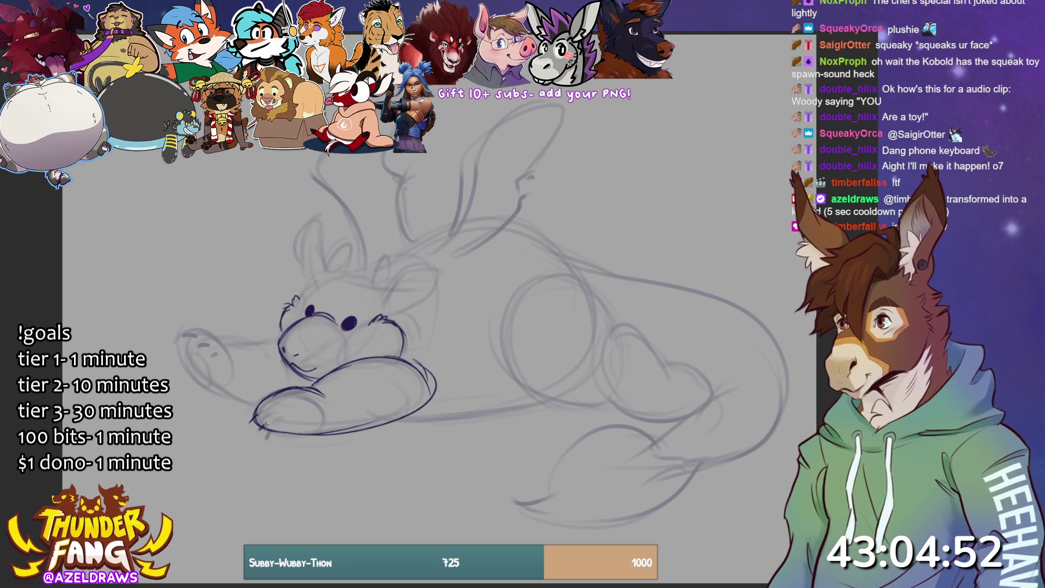
Ink the left front paw's top, side and underside with two toe marks.
mouse_move(266, 431)
left_mouse_down()
mouse_move(249, 421)
mouse_move(276, 436)
mouse_move(275, 405)
left_mouse_up()
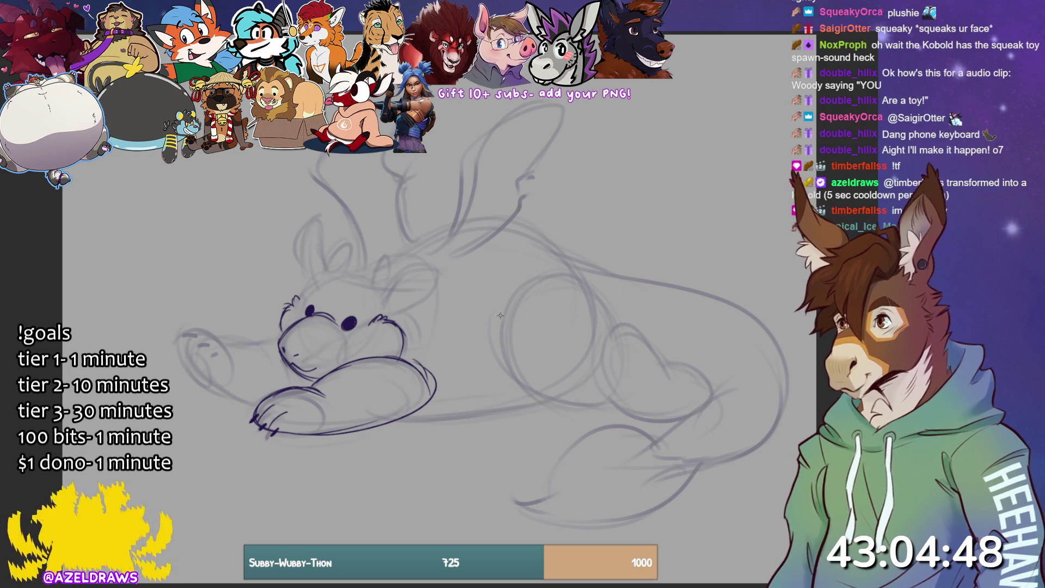
mouse_move(182, 330)
left_mouse_down()
mouse_move(236, 351)
mouse_move(177, 332)
mouse_move(173, 354)
mouse_move(260, 413)
left_mouse_up()
left_click_drag(176, 354, 255, 410)
left_click_drag(231, 344, 277, 342)
left_click_drag(178, 351, 211, 387)
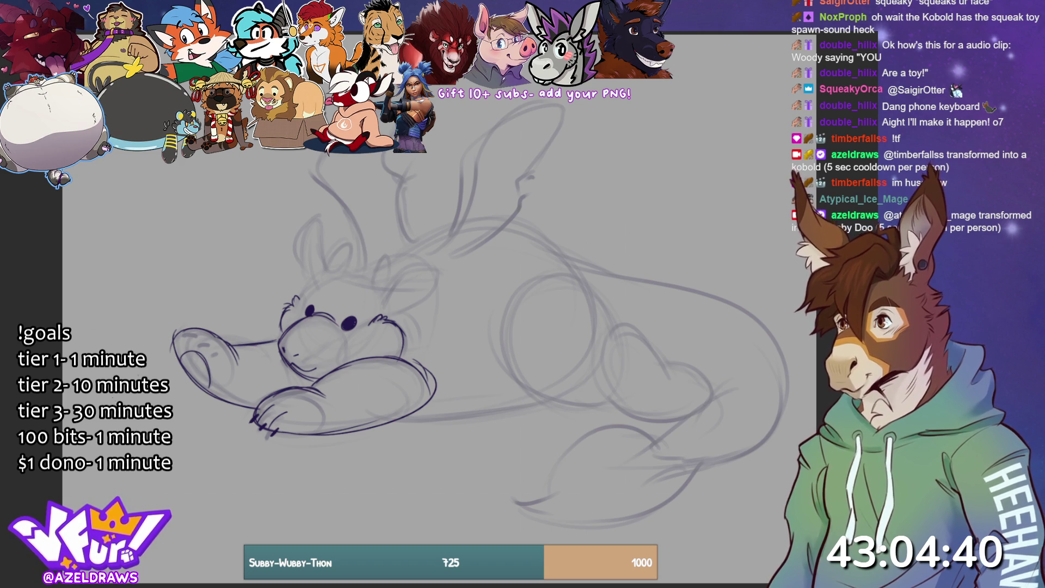
mouse_move(200, 340)
left_mouse_down()
mouse_move(222, 351)
mouse_move(200, 329)
left_mouse_up()
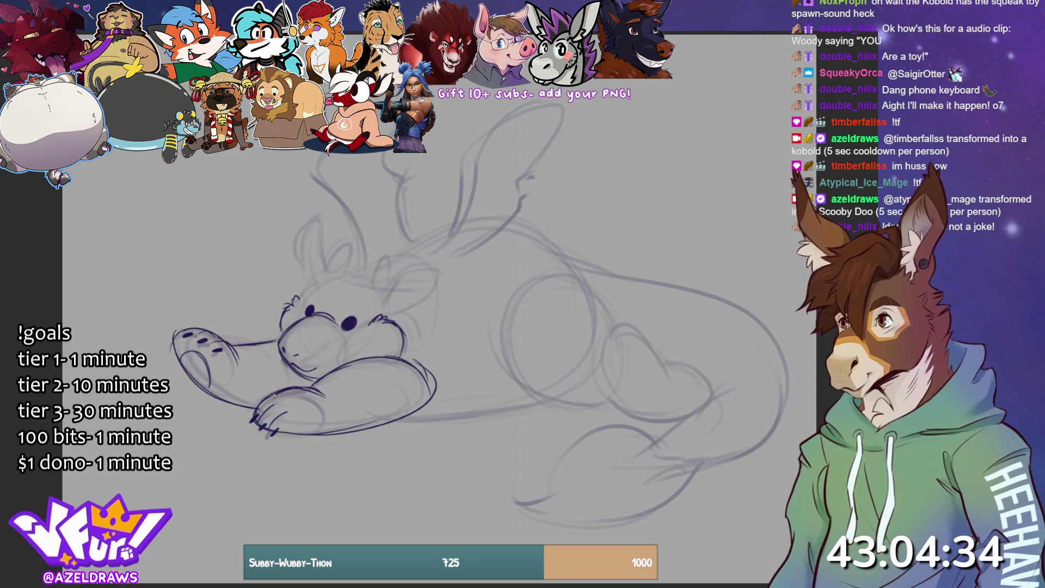
Ink the top of the head and outline the small right ear and both tall ears.
mouse_move(303, 300)
left_mouse_down()
mouse_move(366, 275)
mouse_move(376, 283)
left_mouse_up()
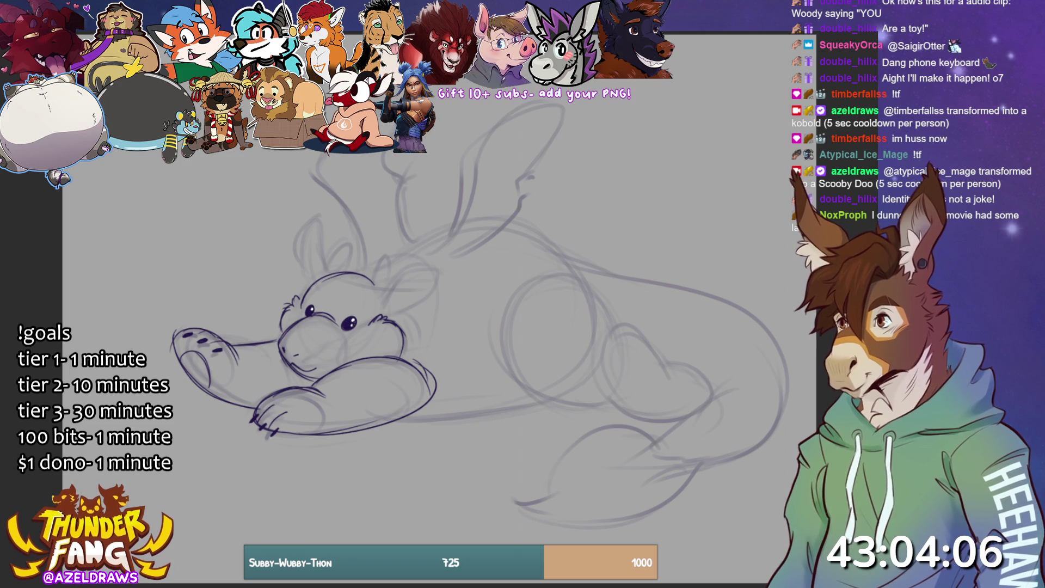
left_click_drag(280, 348, 340, 342)
key("ctrl+z")
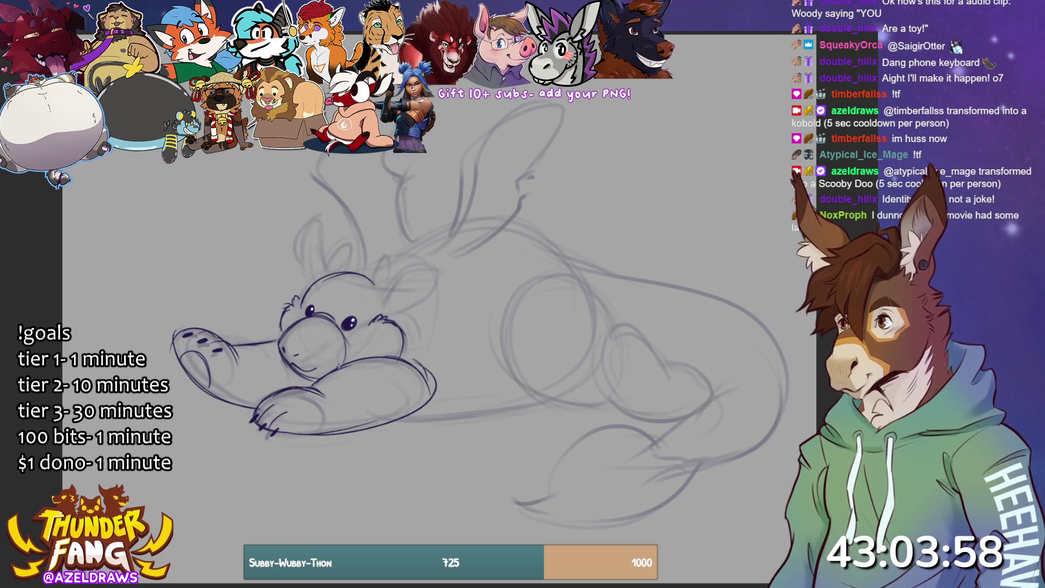
mouse_move(381, 295)
left_mouse_down()
mouse_move(405, 272)
mouse_move(438, 275)
left_mouse_up()
mouse_move(381, 318)
left_mouse_down()
mouse_move(403, 312)
mouse_move(430, 268)
mouse_move(381, 304)
mouse_move(409, 313)
left_mouse_up()
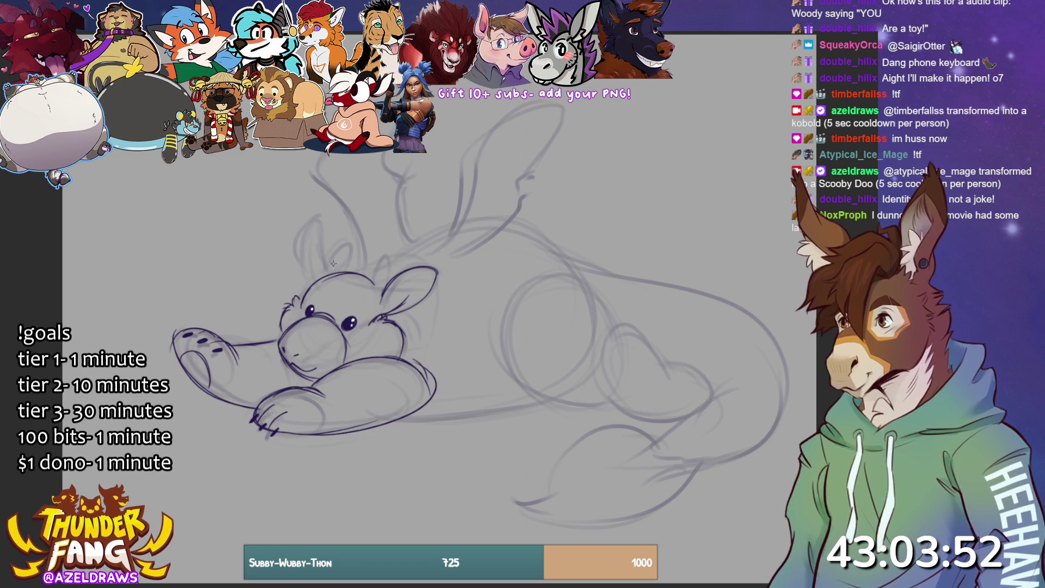
mouse_move(317, 247)
left_mouse_down()
mouse_move(325, 261)
mouse_move(318, 219)
mouse_move(297, 267)
mouse_move(310, 285)
mouse_move(348, 248)
mouse_move(353, 274)
mouse_move(351, 250)
mouse_move(369, 288)
mouse_move(384, 294)
mouse_move(380, 260)
mouse_move(368, 287)
left_mouse_up()
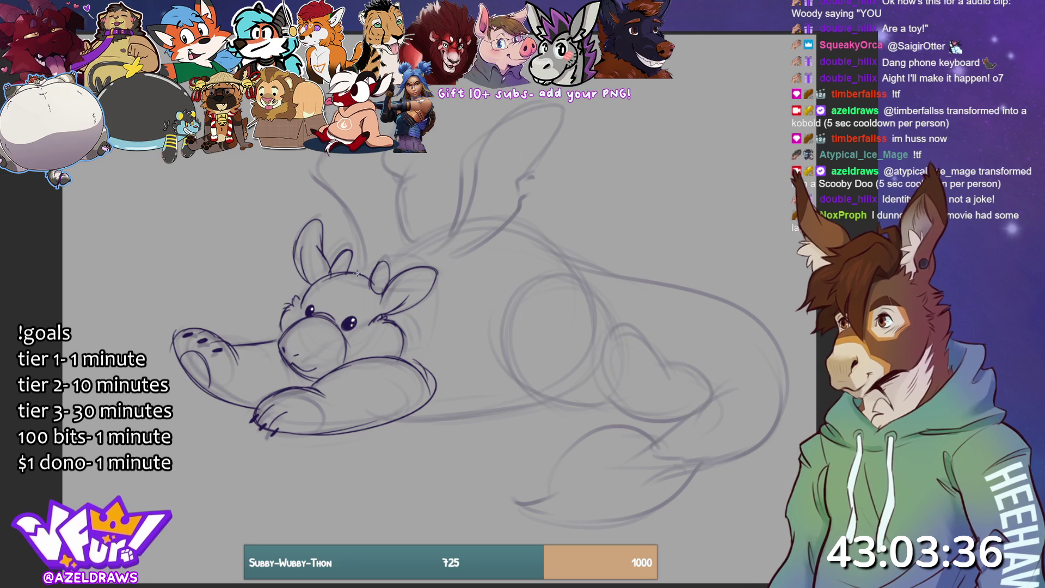
mouse_move(370, 266)
left_mouse_down()
mouse_move(426, 263)
mouse_move(445, 226)
mouse_move(488, 219)
mouse_move(596, 323)
left_mouse_up()
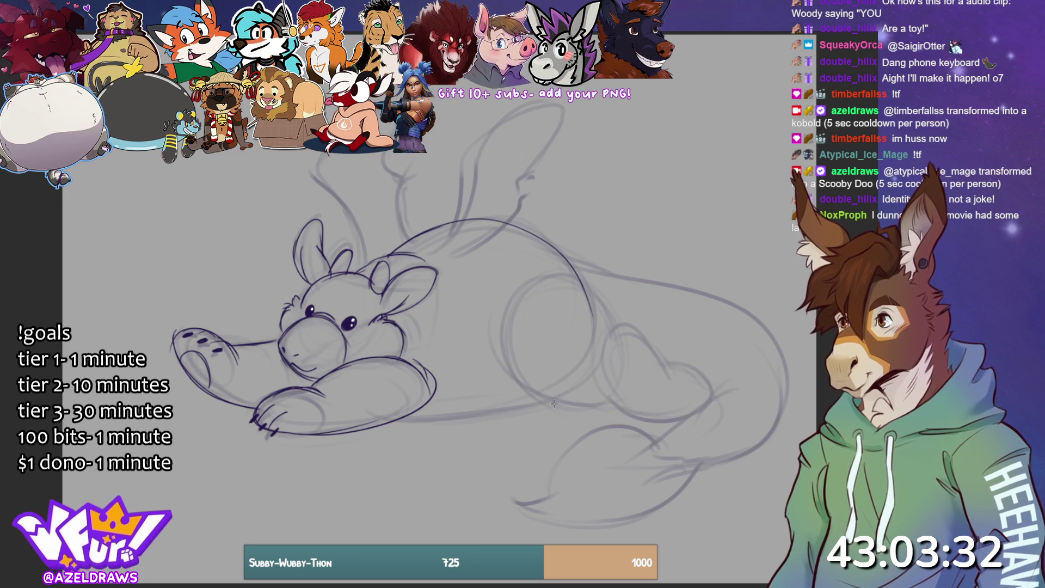
mouse_move(445, 246)
left_mouse_down()
mouse_move(471, 213)
mouse_move(490, 136)
mouse_move(567, 105)
mouse_move(523, 174)
mouse_move(532, 193)
mouse_move(519, 217)
mouse_move(462, 246)
mouse_move(484, 241)
left_mouse_up()
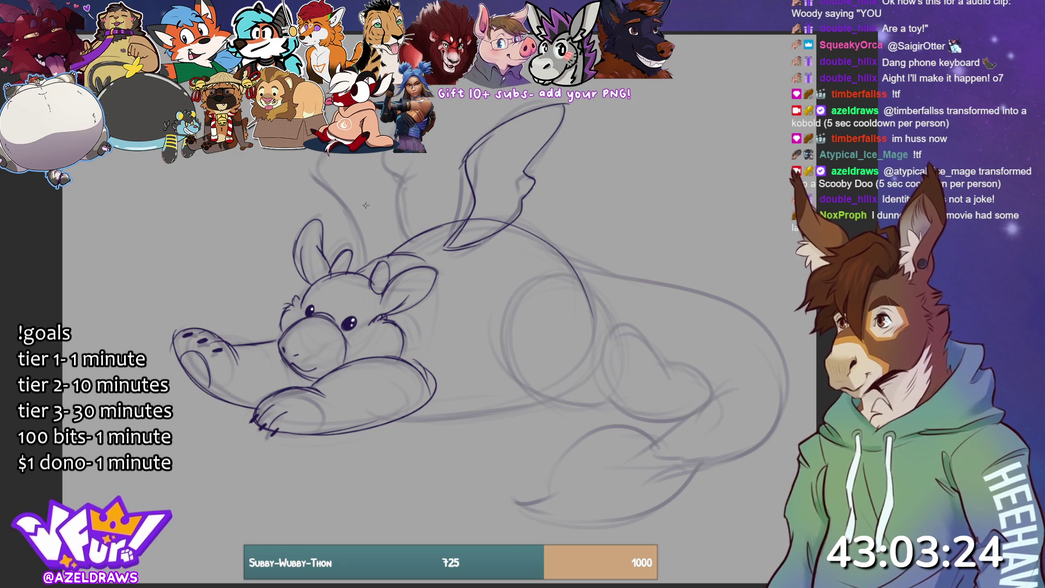
mouse_move(374, 261)
left_mouse_down()
mouse_move(325, 153)
mouse_move(392, 176)
mouse_move(404, 239)
left_mouse_up()
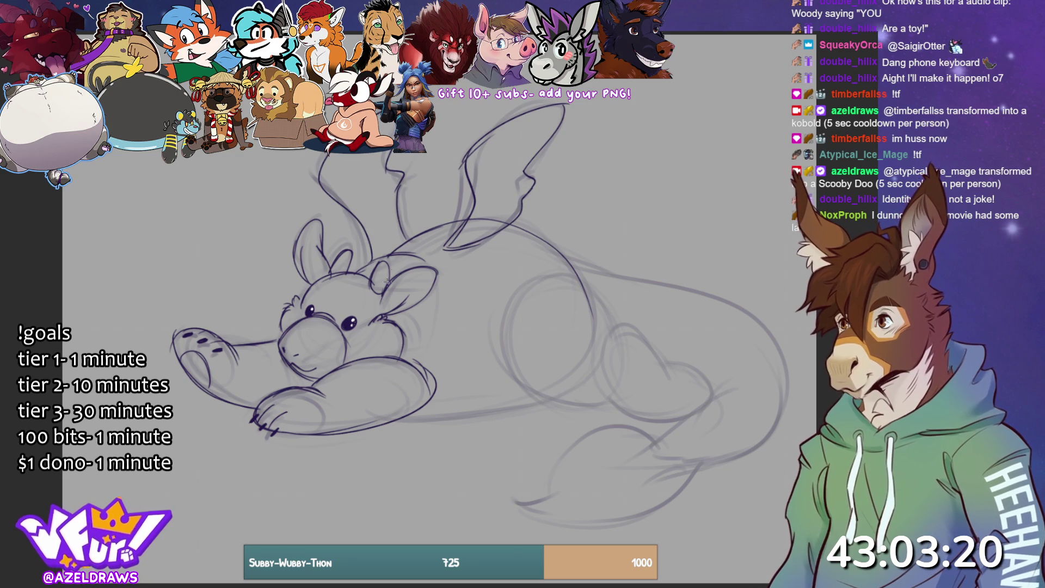
Ink the belly line, back tufts, hip curve and rump over the sketch.
mouse_move(397, 422)
left_mouse_down()
mouse_move(428, 424)
mouse_move(424, 416)
left_mouse_up()
left_click_drag(481, 416, 564, 400)
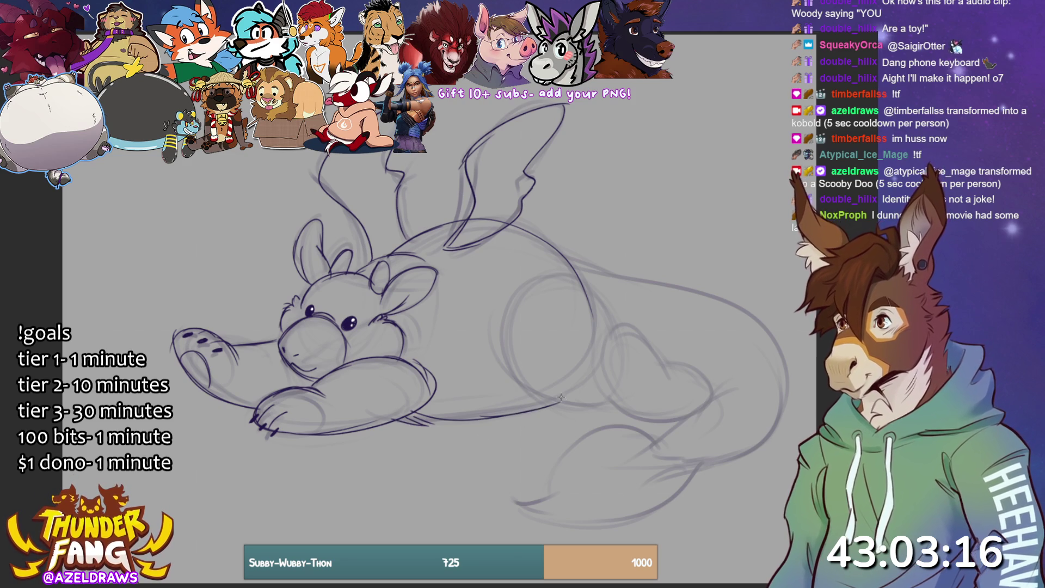
mouse_move(561, 255)
left_mouse_down()
mouse_move(599, 266)
mouse_move(573, 274)
left_mouse_up()
mouse_move(512, 300)
left_mouse_down()
mouse_move(499, 331)
mouse_move(542, 401)
mouse_move(608, 409)
left_mouse_up()
mouse_move(500, 319)
left_mouse_down()
mouse_move(573, 404)
mouse_move(604, 405)
left_mouse_up()
mouse_move(540, 282)
left_mouse_down()
mouse_move(593, 291)
mouse_move(616, 342)
left_mouse_up()
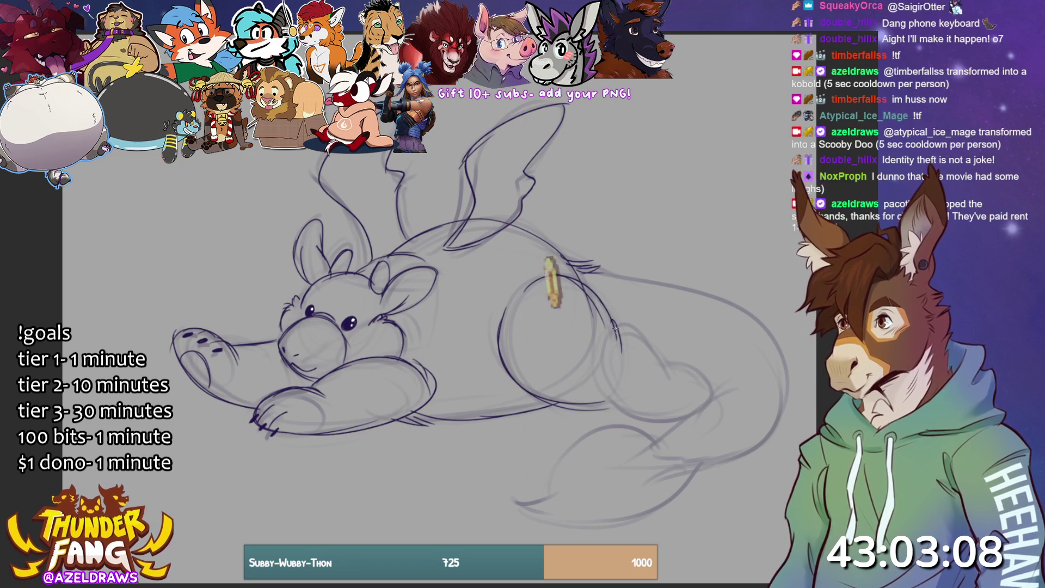
mouse_move(668, 378)
left_mouse_down()
mouse_move(632, 326)
mouse_move(672, 374)
left_mouse_up()
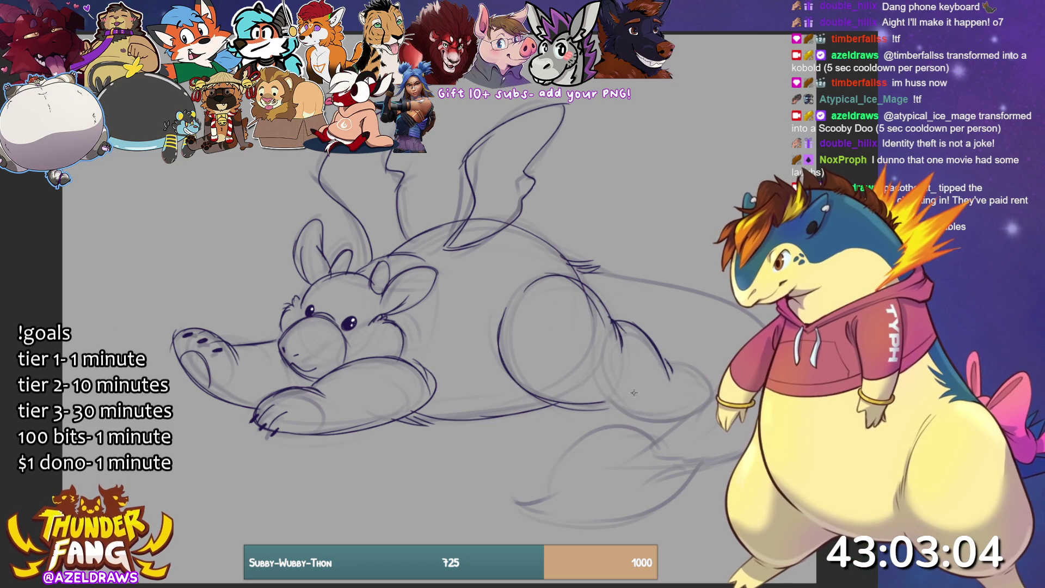
mouse_move(557, 408)
left_mouse_down()
mouse_move(618, 394)
mouse_move(620, 377)
mouse_move(625, 413)
mouse_move(680, 420)
left_mouse_up()
left_click_drag(665, 360, 708, 381)
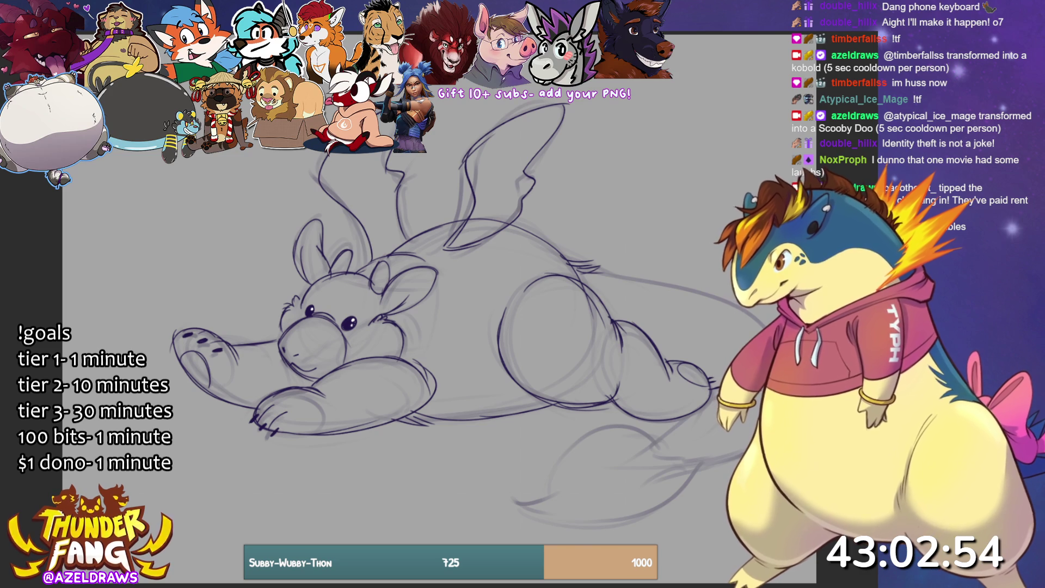
mouse_move(642, 449)
left_mouse_down()
mouse_move(679, 424)
mouse_move(680, 445)
mouse_move(697, 453)
left_mouse_up()
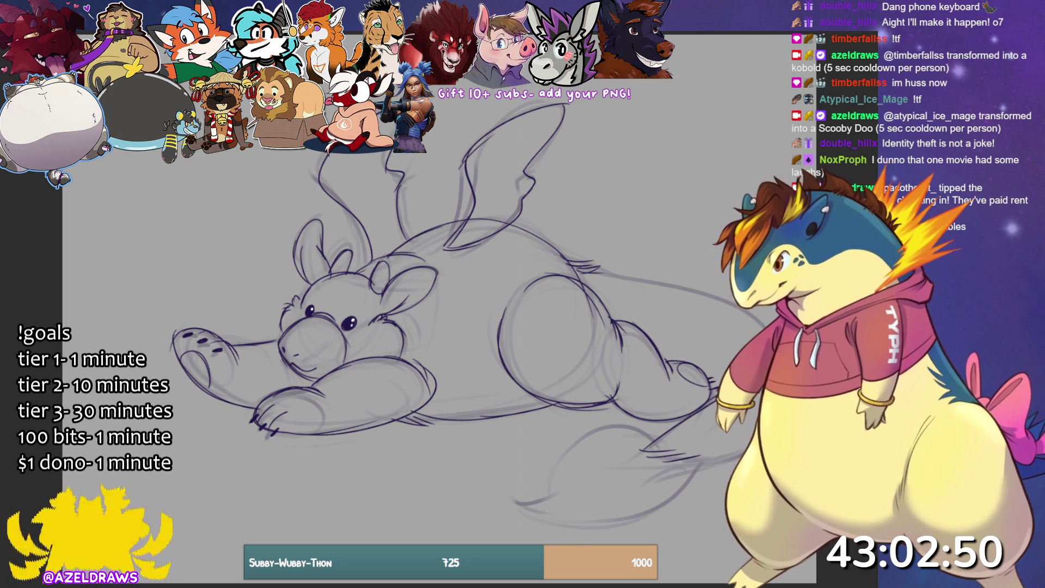
Extend the back line and draw the tail and hind foot curves.
left_click_drag(591, 271, 736, 308)
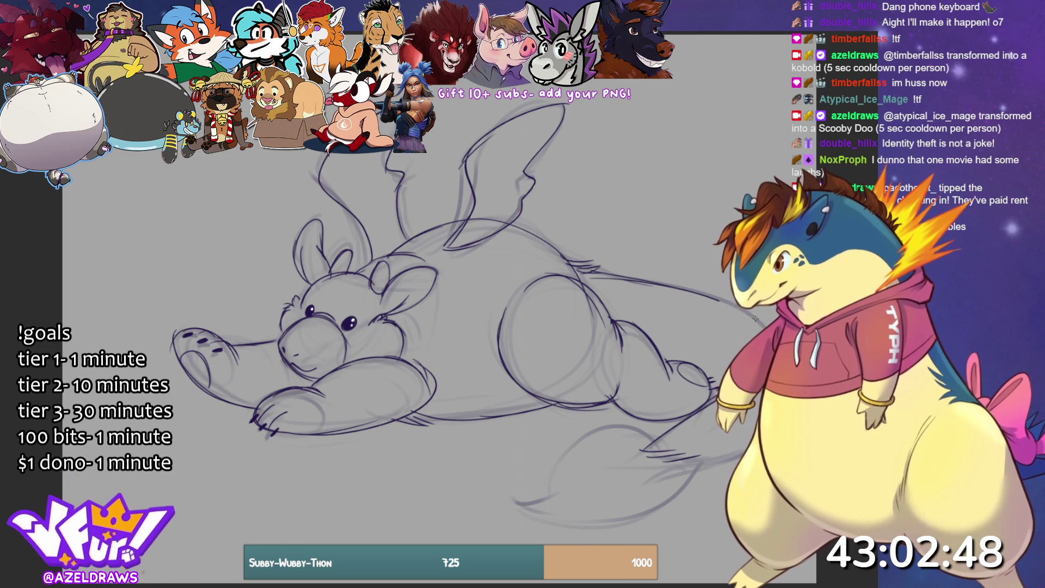
mouse_move(648, 435)
left_mouse_down()
mouse_move(583, 419)
mouse_move(544, 462)
mouse_move(593, 444)
mouse_move(547, 482)
mouse_move(569, 515)
left_mouse_up()
mouse_move(518, 493)
left_mouse_down()
mouse_move(678, 490)
mouse_move(665, 496)
left_mouse_up()
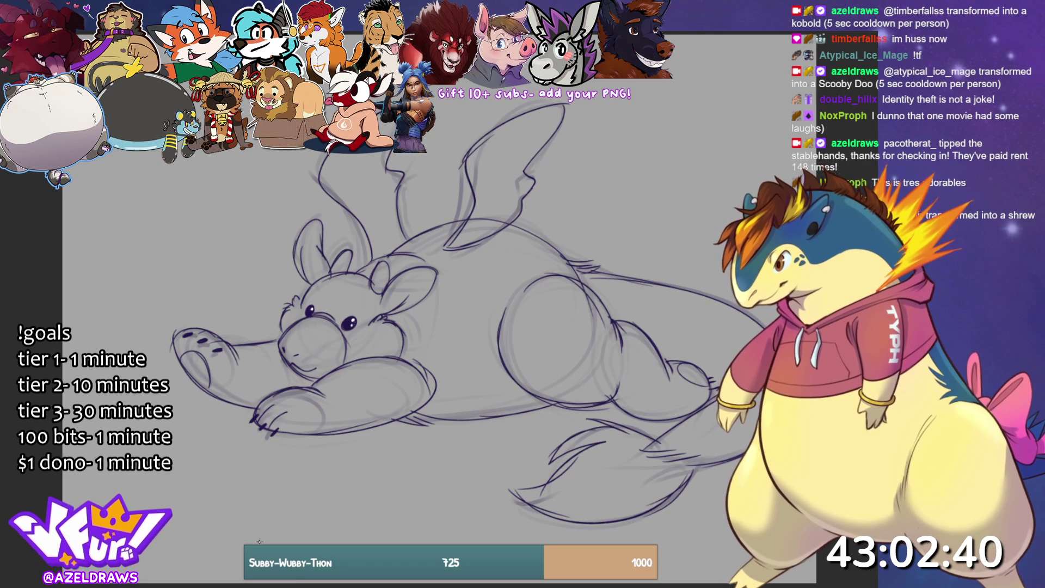
Draw the mouth, a nostril, a brow mark, the front paw curve and forehead line.
left_click_drag(293, 357, 305, 353)
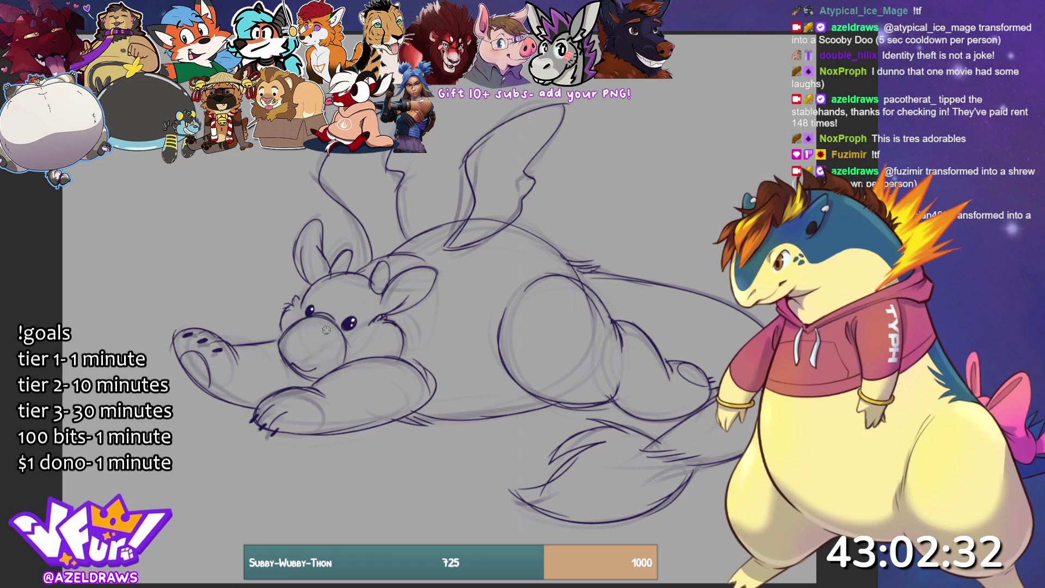
left_click_drag(309, 347, 314, 347)
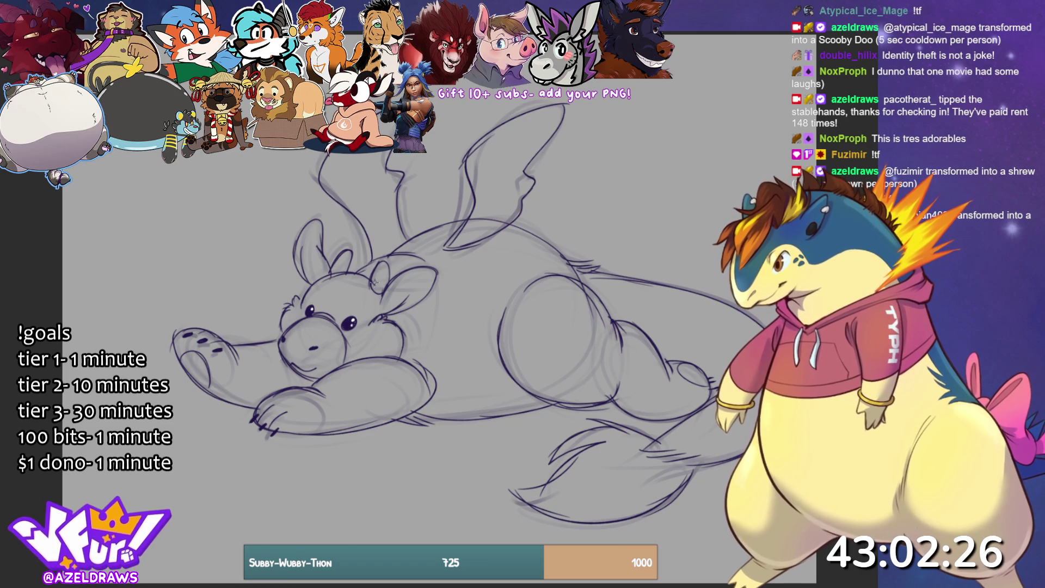
mouse_move(356, 298)
left_mouse_down()
mouse_move(366, 299)
mouse_move(321, 286)
left_mouse_up()
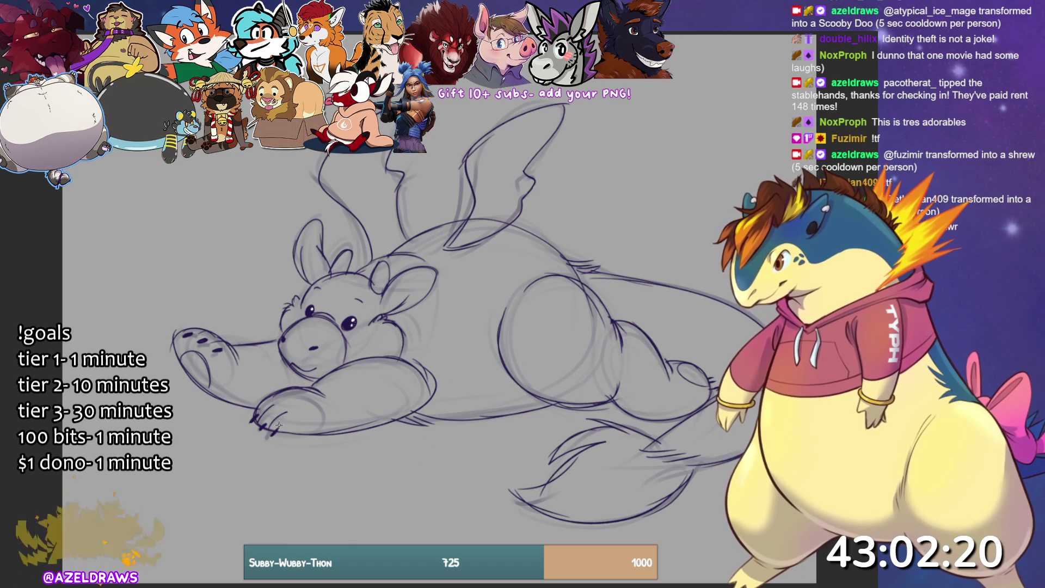
mouse_move(261, 417)
left_mouse_down()
mouse_move(279, 428)
mouse_move(355, 423)
mouse_move(422, 388)
left_mouse_up()
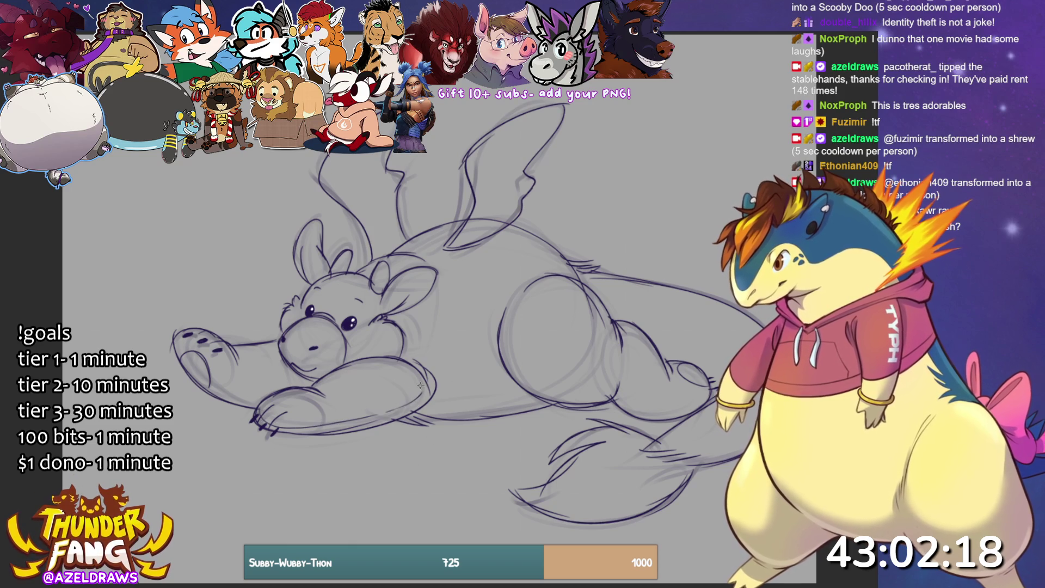
mouse_move(199, 334)
left_mouse_down()
mouse_move(239, 394)
mouse_move(263, 405)
left_mouse_up()
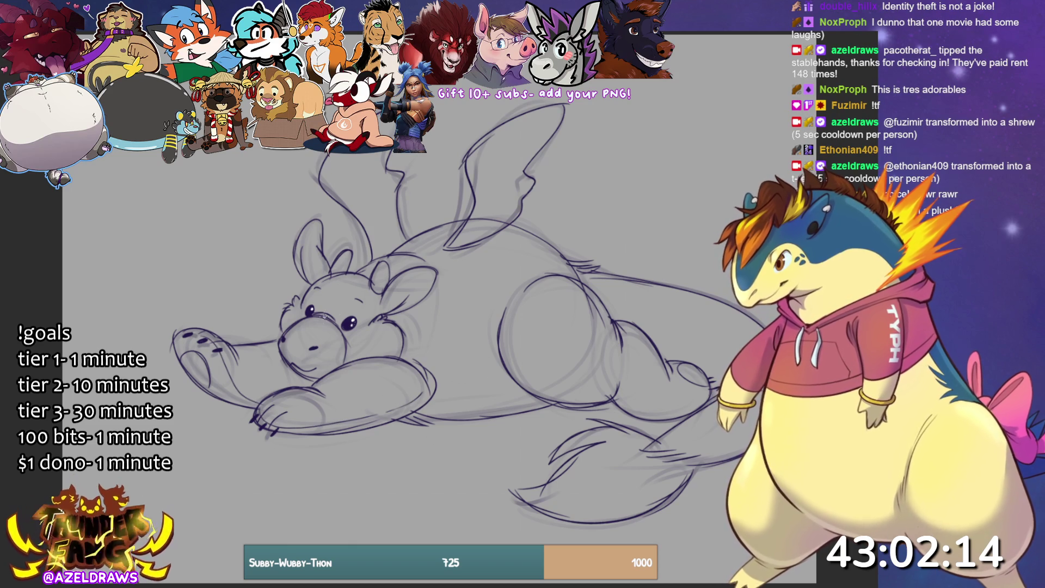
left_click_drag(324, 314, 358, 274)
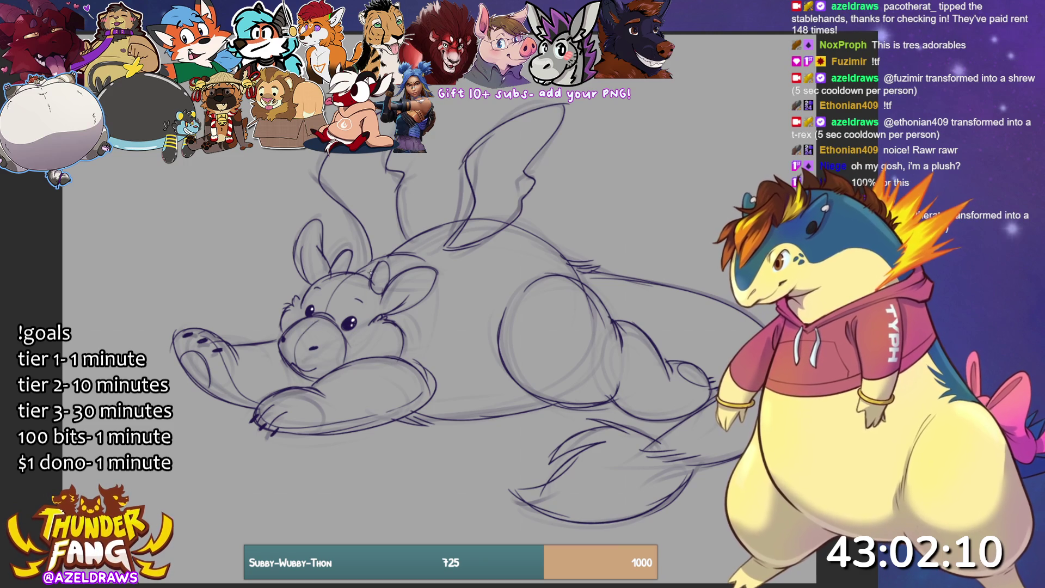
Outline the remaining body edges on the left, upper right and lower right.
mouse_move(549, 282)
left_mouse_down()
mouse_move(517, 348)
mouse_move(646, 391)
left_mouse_up()
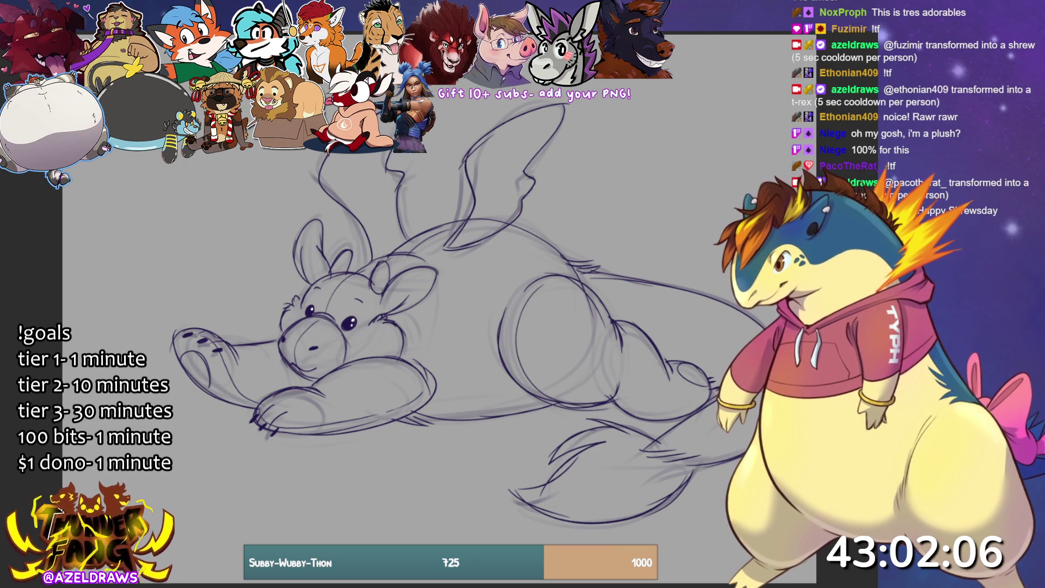
left_click_drag(589, 281, 680, 302)
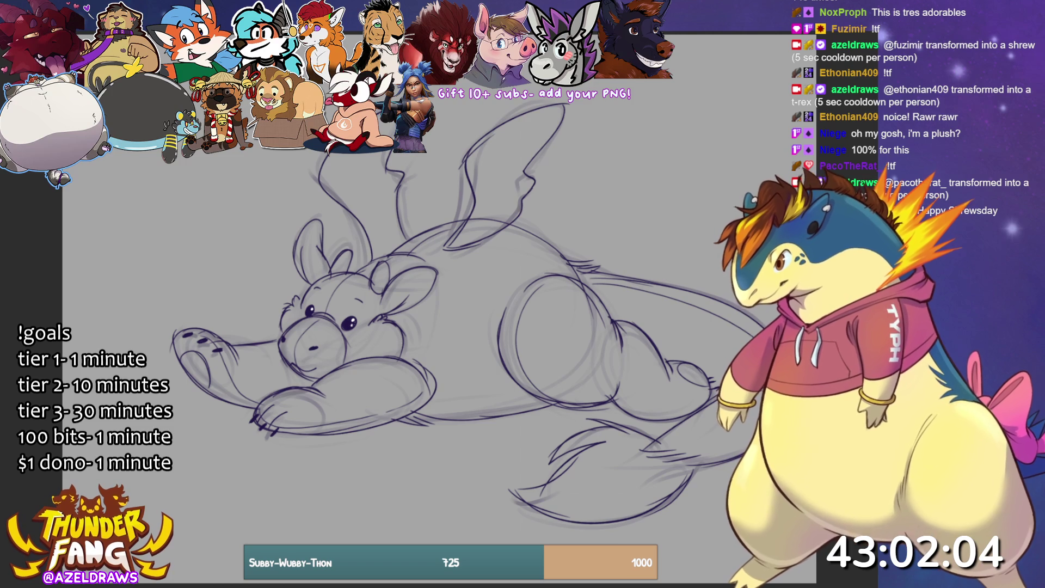
left_click_drag(680, 441, 648, 446)
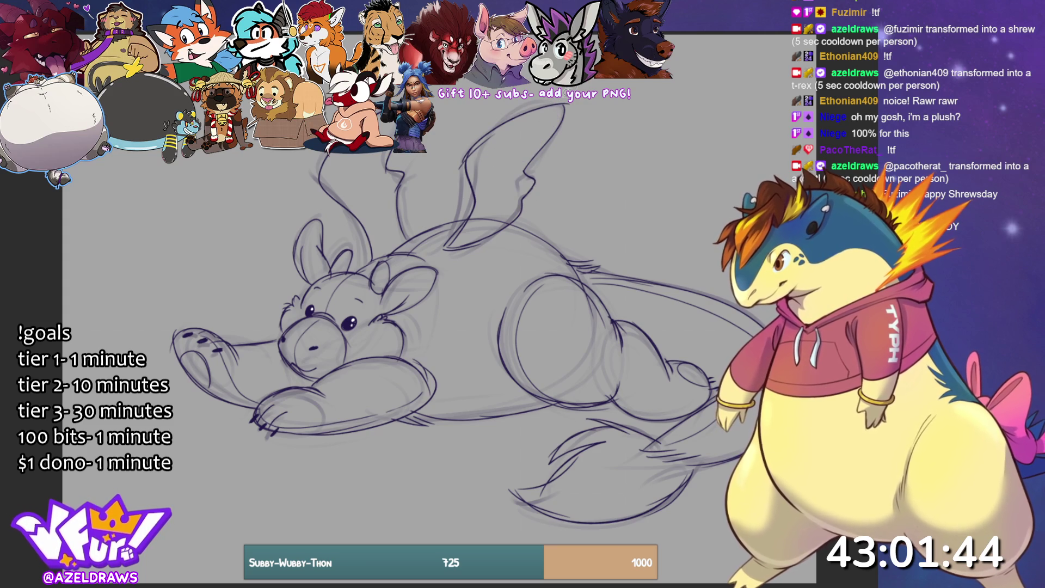
Fill both tall ears, the small head ear and both hooves with dark grey.
mouse_move(563, 116)
left_mouse_down()
mouse_move(493, 151)
mouse_move(520, 166)
mouse_move(562, 116)
left_mouse_up()
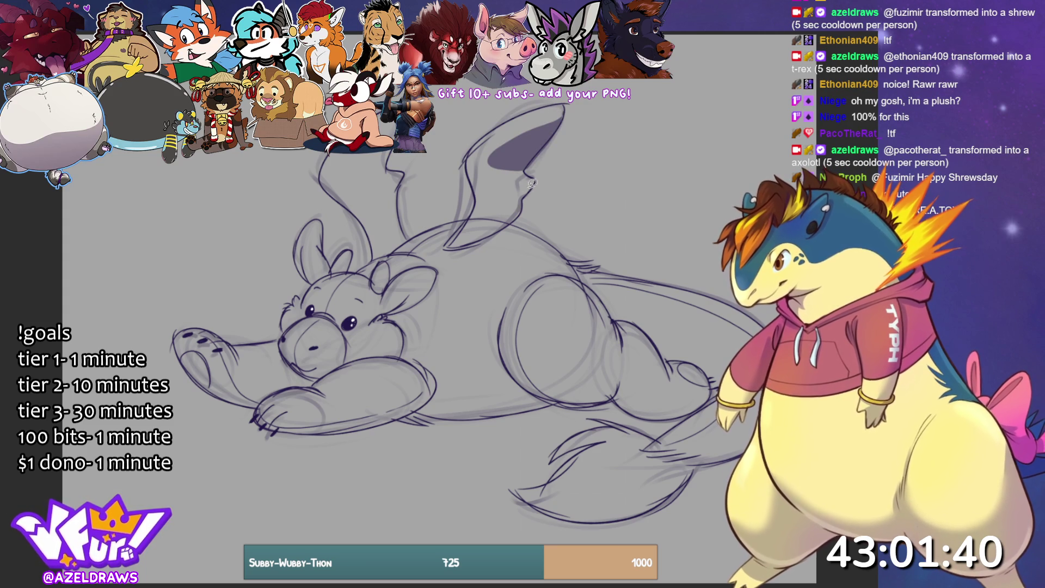
mouse_move(525, 192)
left_mouse_down()
mouse_move(501, 178)
mouse_move(515, 215)
mouse_move(526, 195)
left_mouse_up()
mouse_move(388, 127)
left_mouse_down()
mouse_move(348, 173)
mouse_move(387, 131)
left_mouse_up()
mouse_move(402, 182)
left_mouse_down()
mouse_move(368, 188)
mouse_move(379, 209)
left_mouse_up()
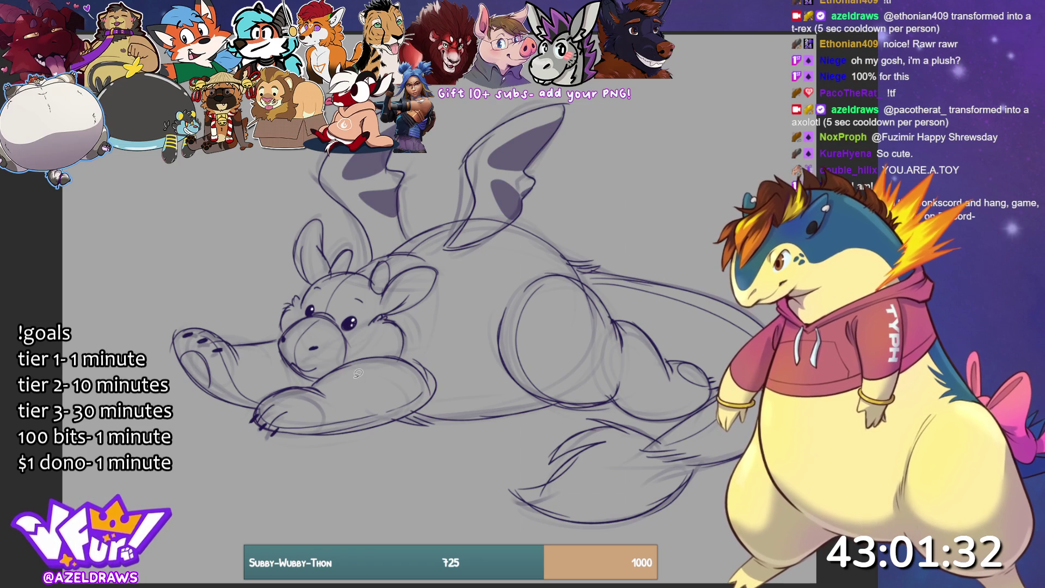
mouse_move(385, 309)
left_mouse_down()
mouse_move(402, 307)
mouse_move(439, 265)
mouse_move(378, 303)
left_mouse_up()
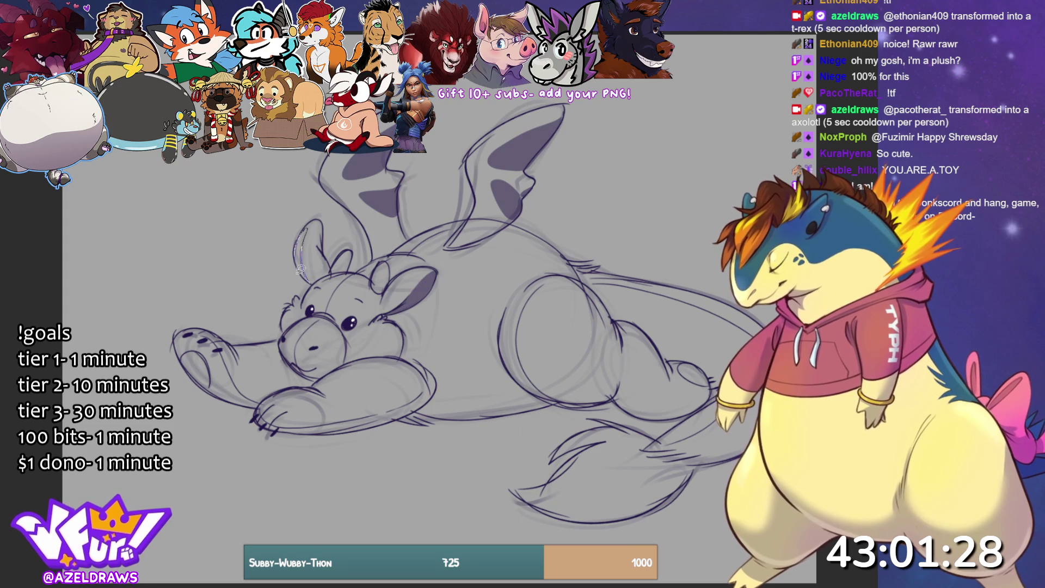
mouse_move(188, 349)
left_mouse_down()
mouse_move(208, 386)
mouse_move(190, 348)
mouse_move(212, 371)
left_mouse_up()
left_click_drag(703, 370, 677, 373)
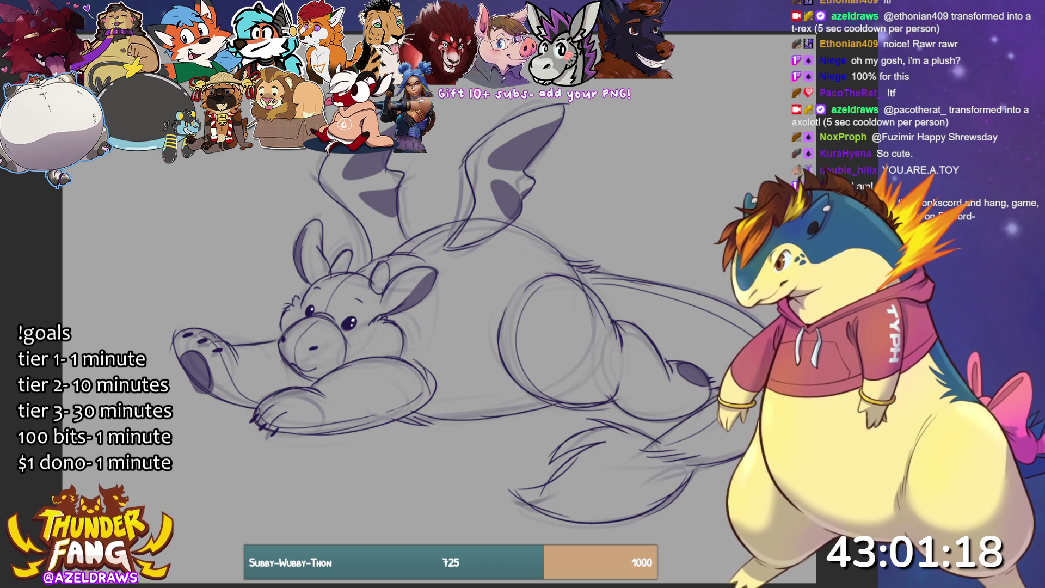
Fill inner ears, muzzle, tail tuft and belly light grey, then enlarge the whole drawing.
mouse_move(380, 278)
left_mouse_down()
mouse_move(385, 264)
mouse_move(379, 278)
mouse_move(349, 269)
mouse_move(357, 252)
left_mouse_up()
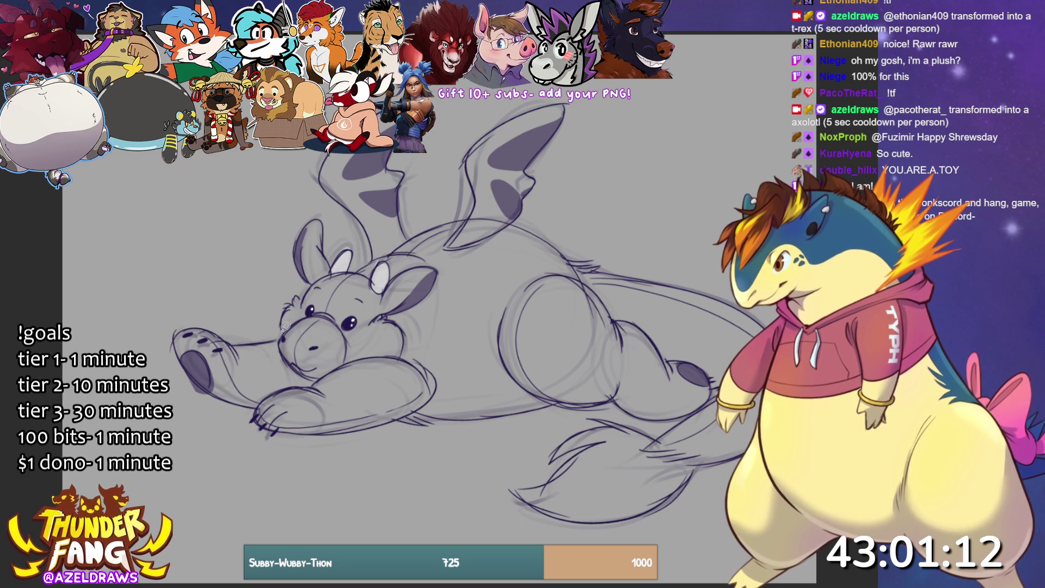
mouse_move(291, 361)
left_mouse_down()
mouse_move(316, 368)
mouse_move(348, 333)
mouse_move(384, 319)
mouse_move(407, 343)
mouse_move(327, 376)
mouse_move(300, 356)
left_mouse_up()
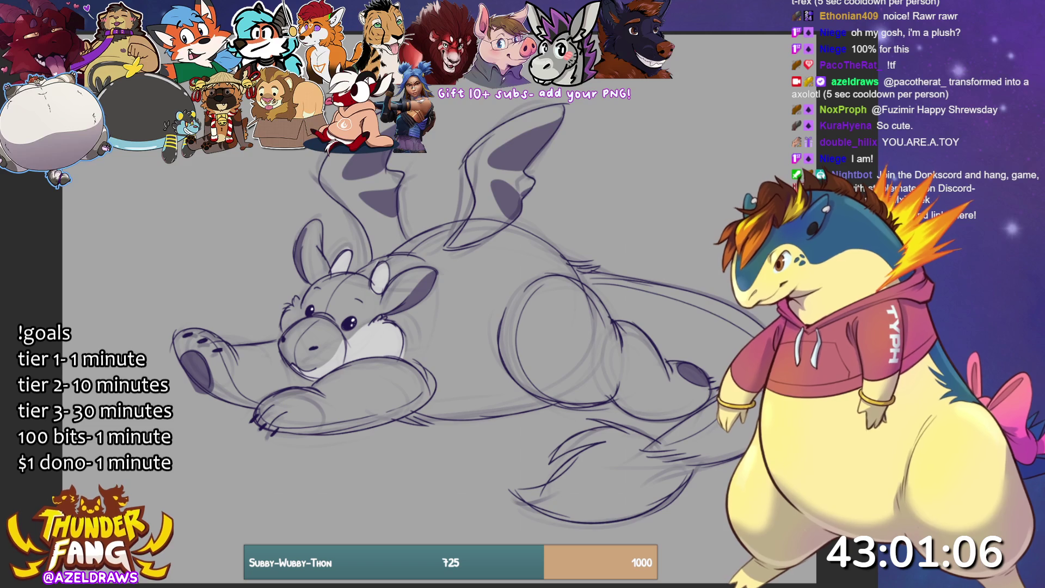
mouse_move(656, 431)
left_mouse_down()
mouse_move(599, 418)
mouse_move(547, 482)
mouse_move(581, 520)
mouse_move(701, 467)
mouse_move(656, 449)
mouse_move(649, 433)
left_mouse_up()
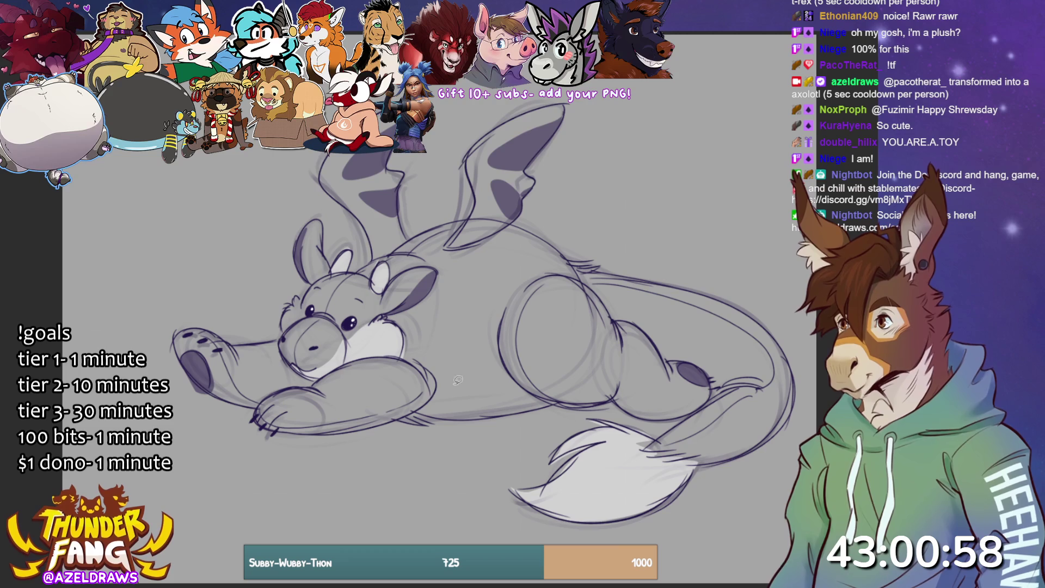
mouse_move(424, 403)
left_mouse_down()
mouse_move(539, 388)
mouse_move(539, 406)
mouse_move(519, 408)
left_mouse_up()
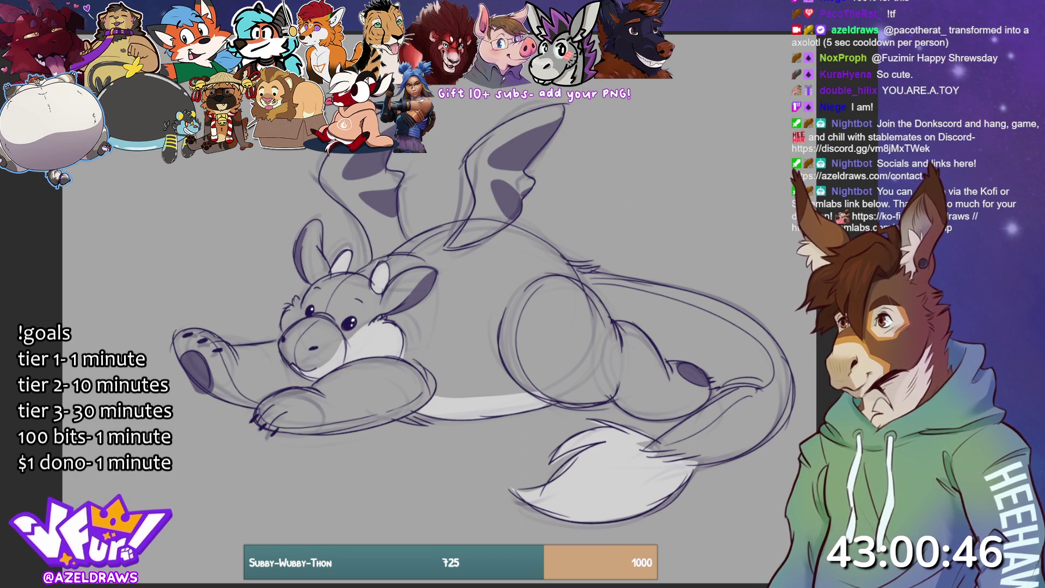
key("ctrl+t")
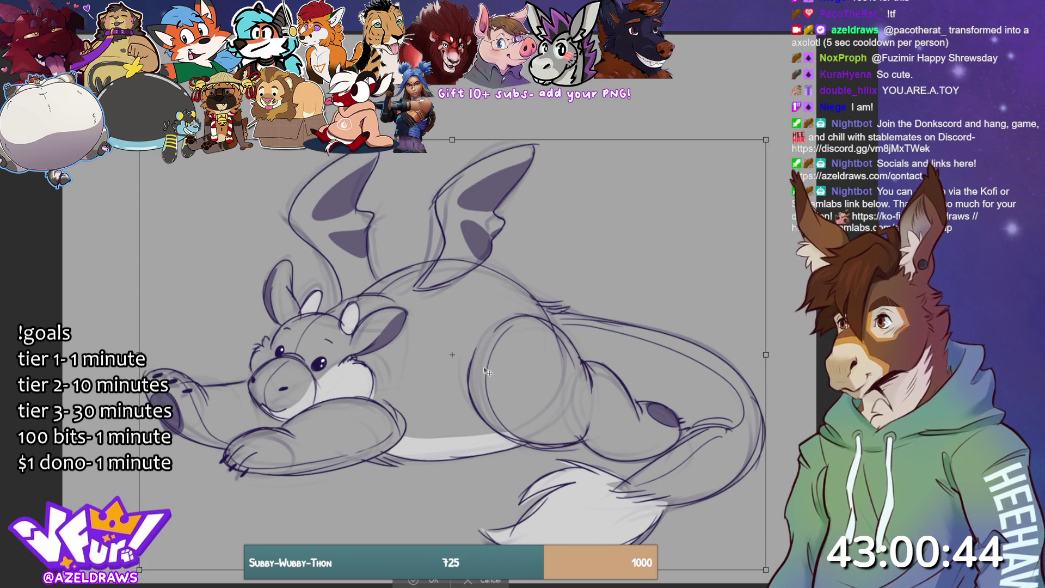
left_click(417, 582)
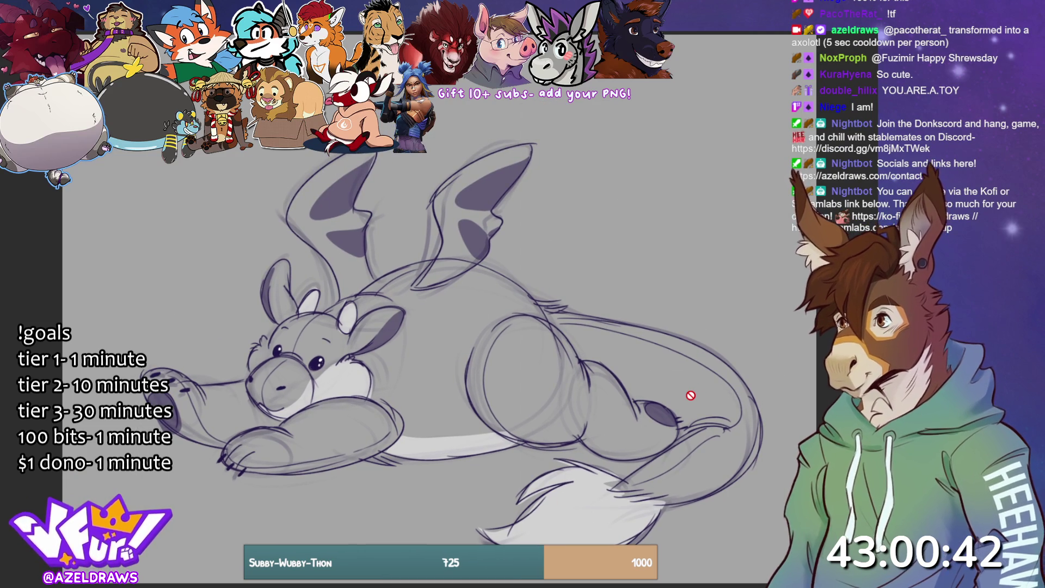